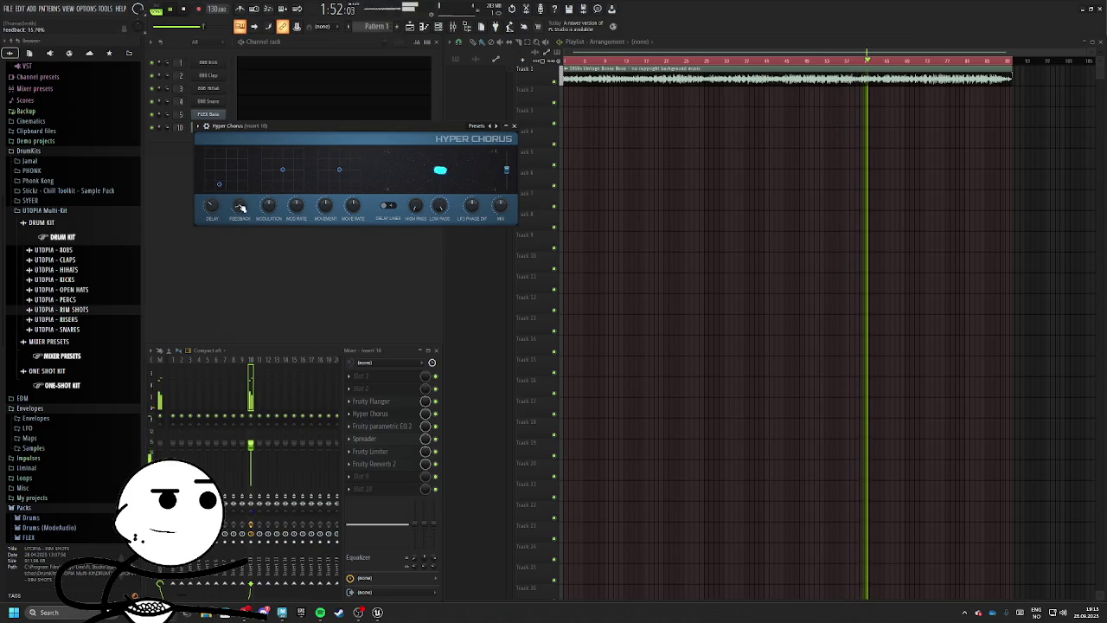
Step: Close the Hyper Chorus and Fruity Parametric EQ 2 plugin windows
left_click(514, 126)
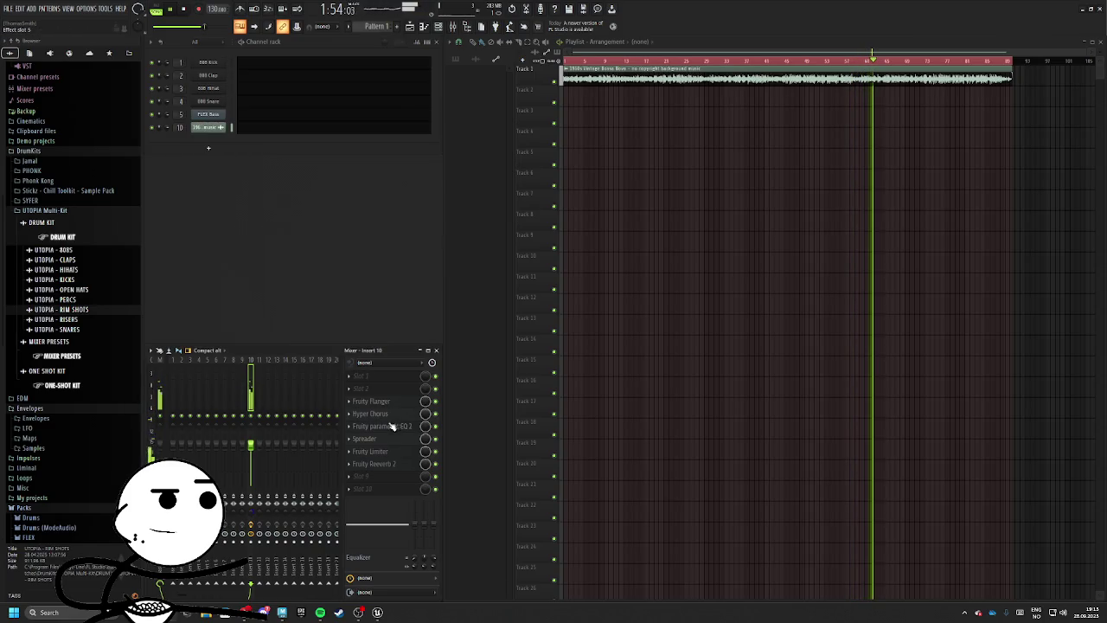
left_click(382, 425)
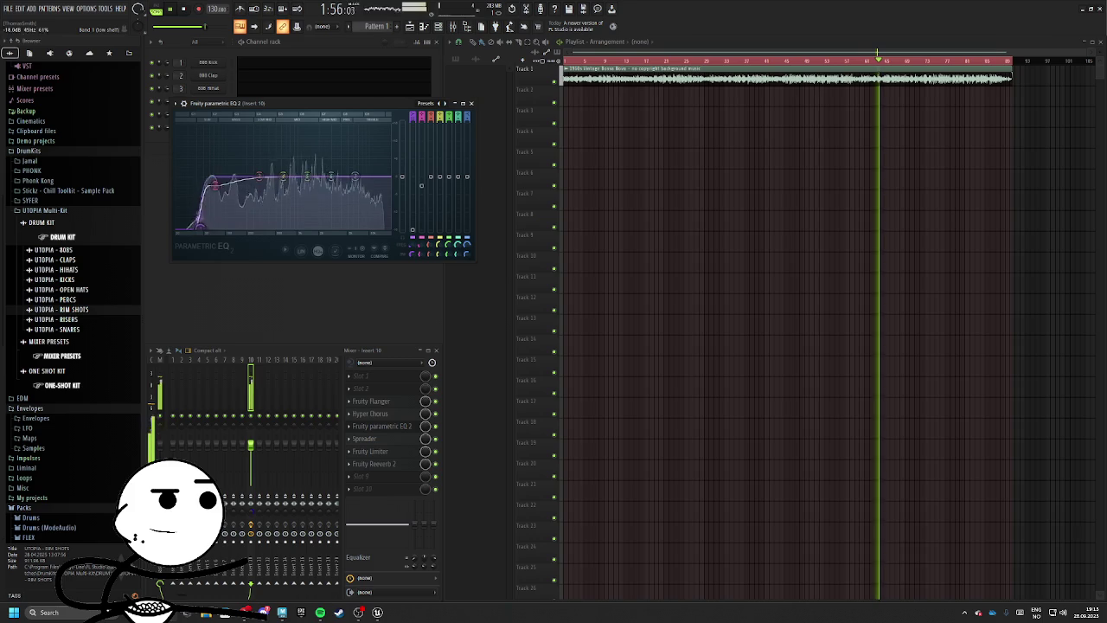
key("Escape")
Step: Export the song as WAV file S_TheMall_Song01 into the Downloads folder
left_click(9, 9)
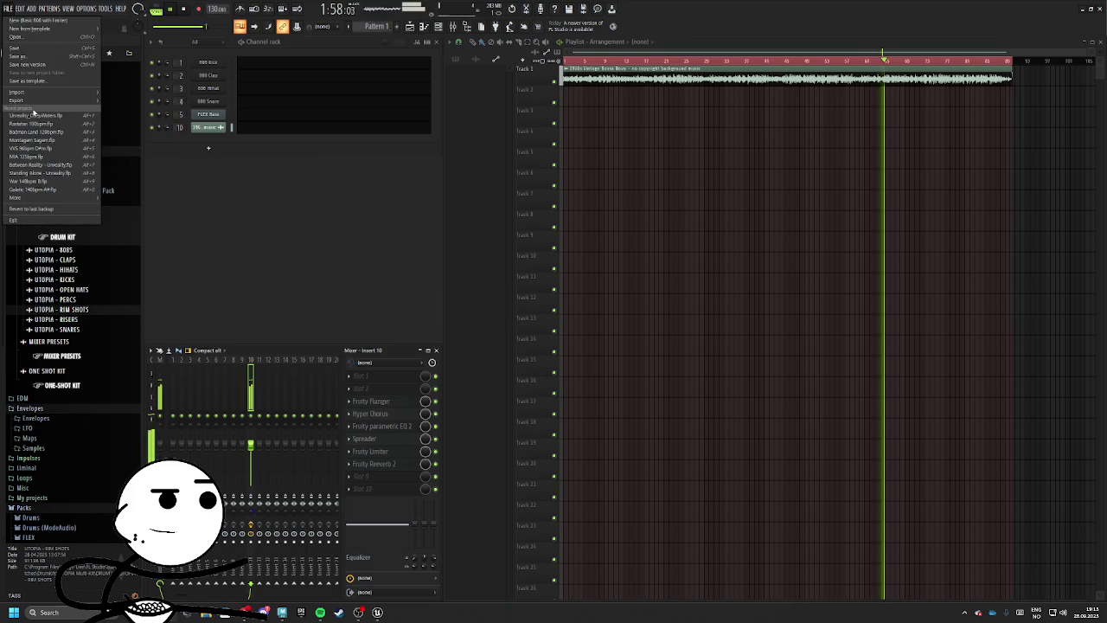
mouse_move(39, 102)
left_click(130, 103)
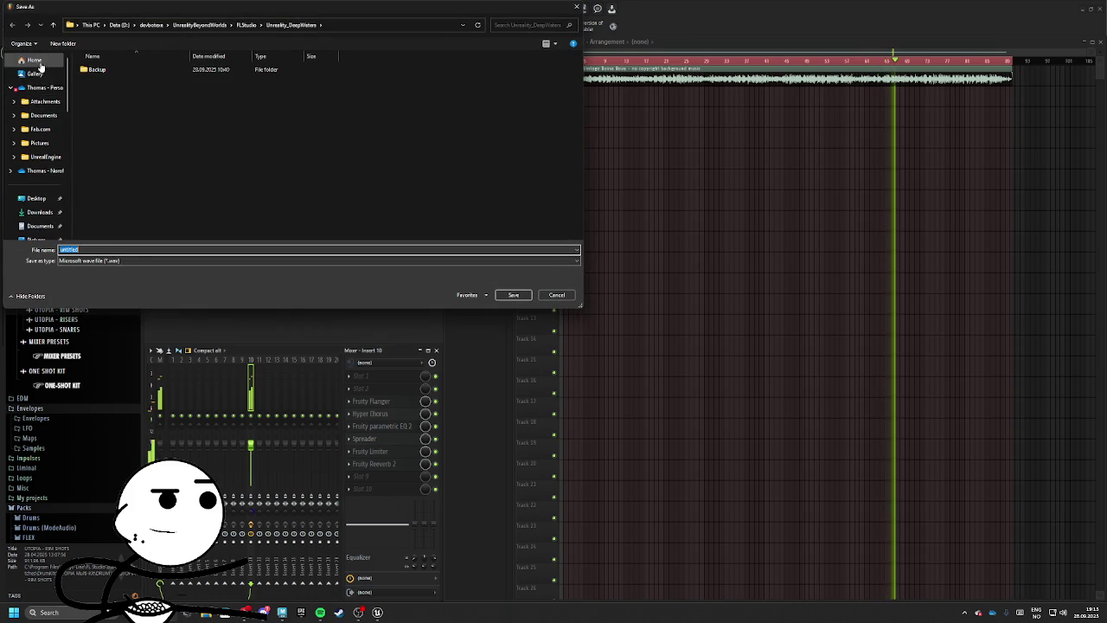
left_click(38, 214)
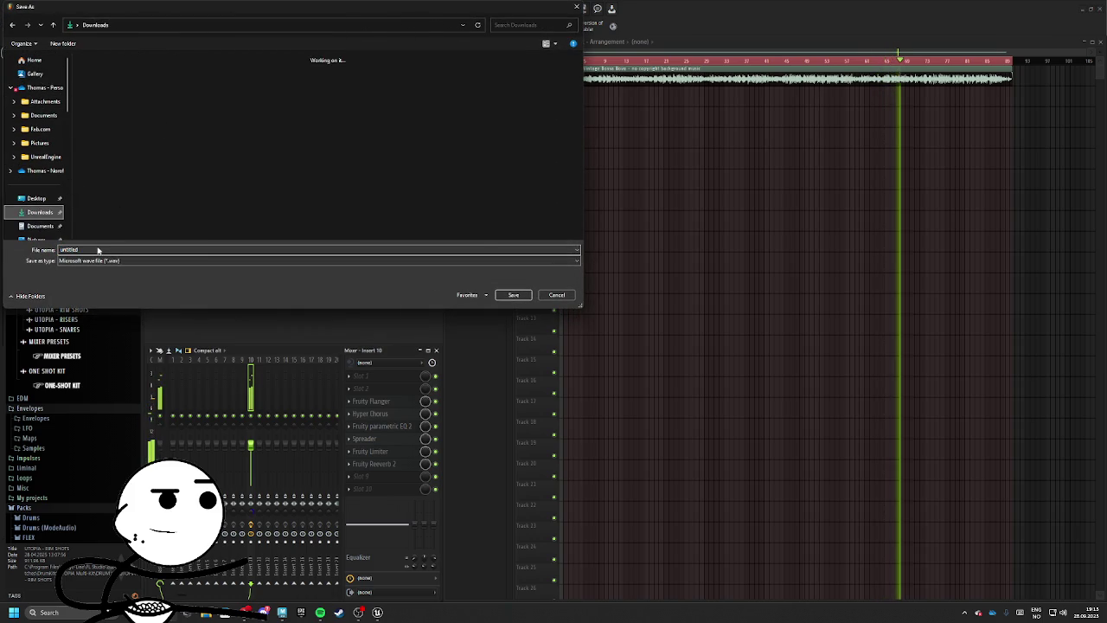
type("S_TR")
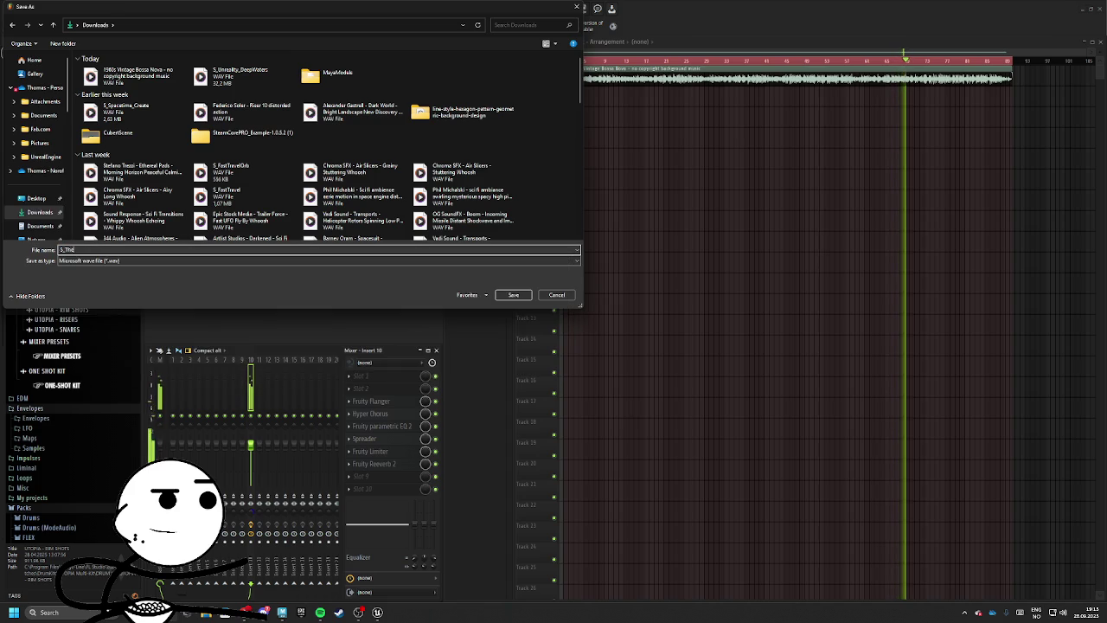
type("Song_")
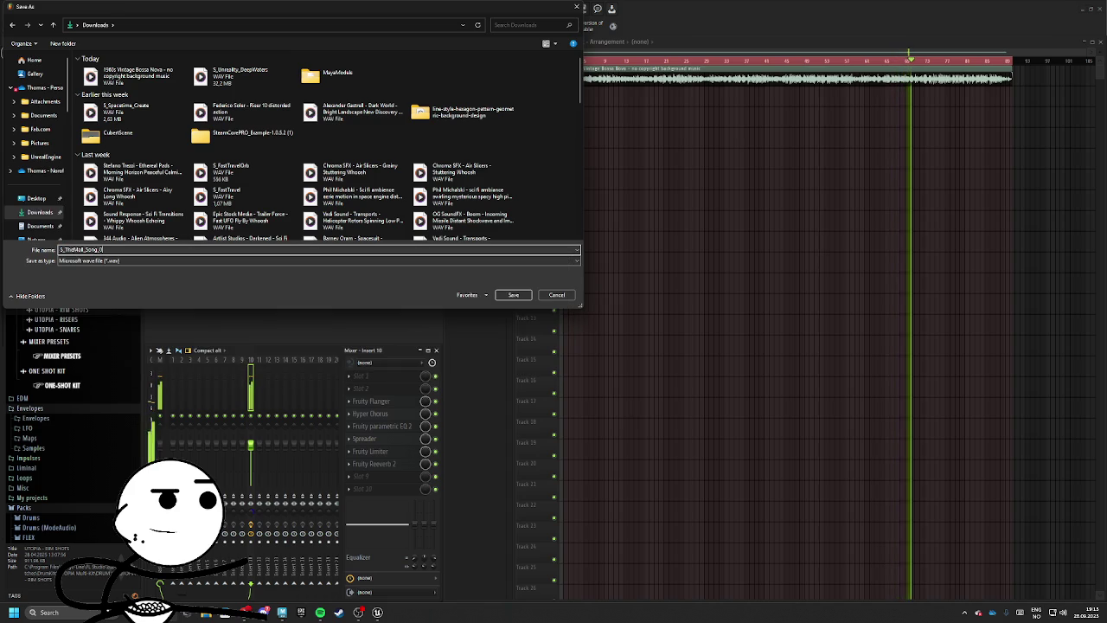
type("01")
key("Return")
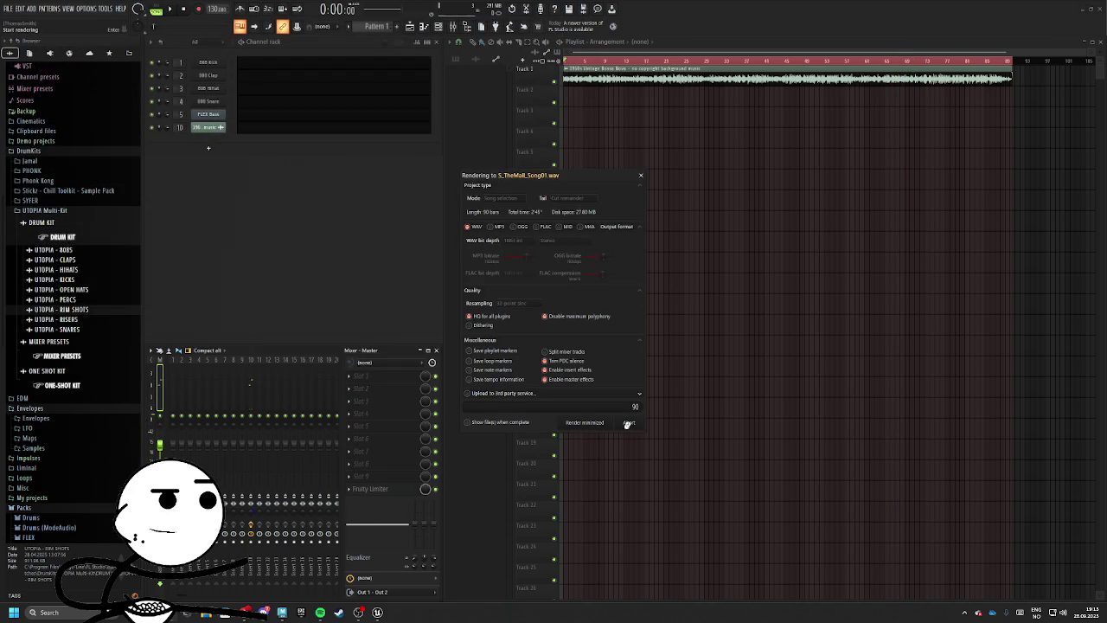
left_click(363, 612)
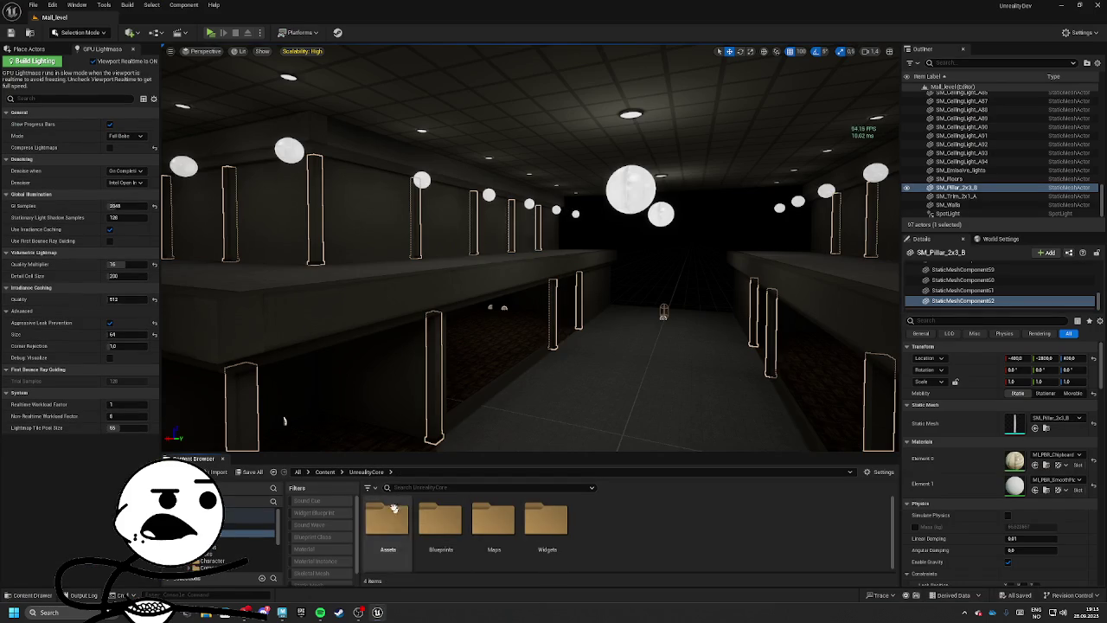
Step: Create a new TheMall folder under Assets > Audio > Music and open it
double_click(391, 525)
double_click(391, 525)
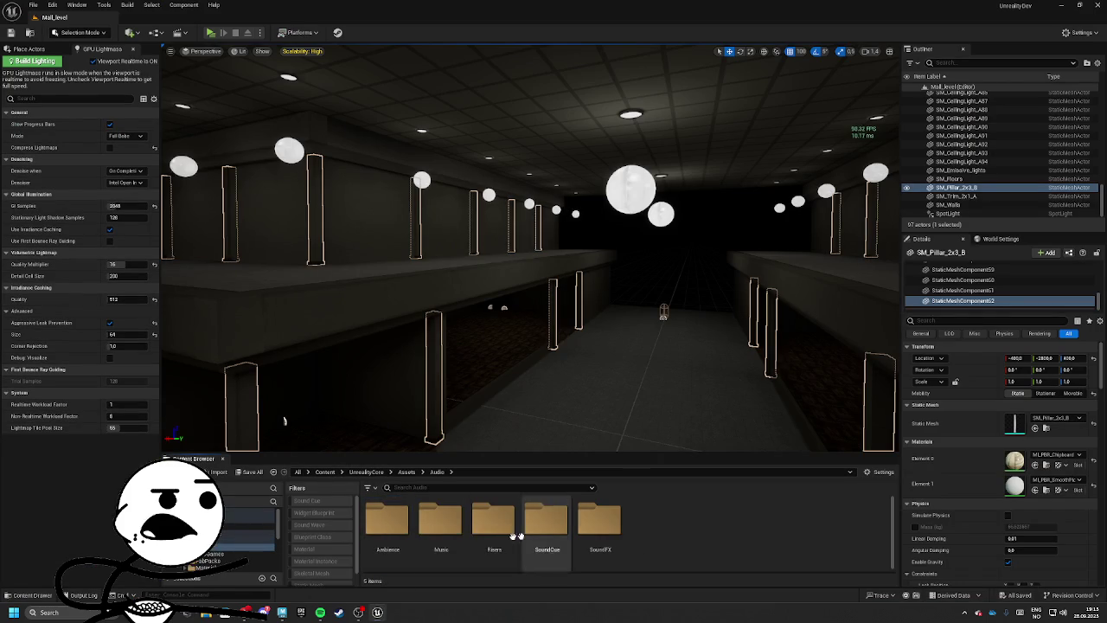
double_click(440, 521)
right_click(562, 530)
left_click(606, 189)
type("TheMall")
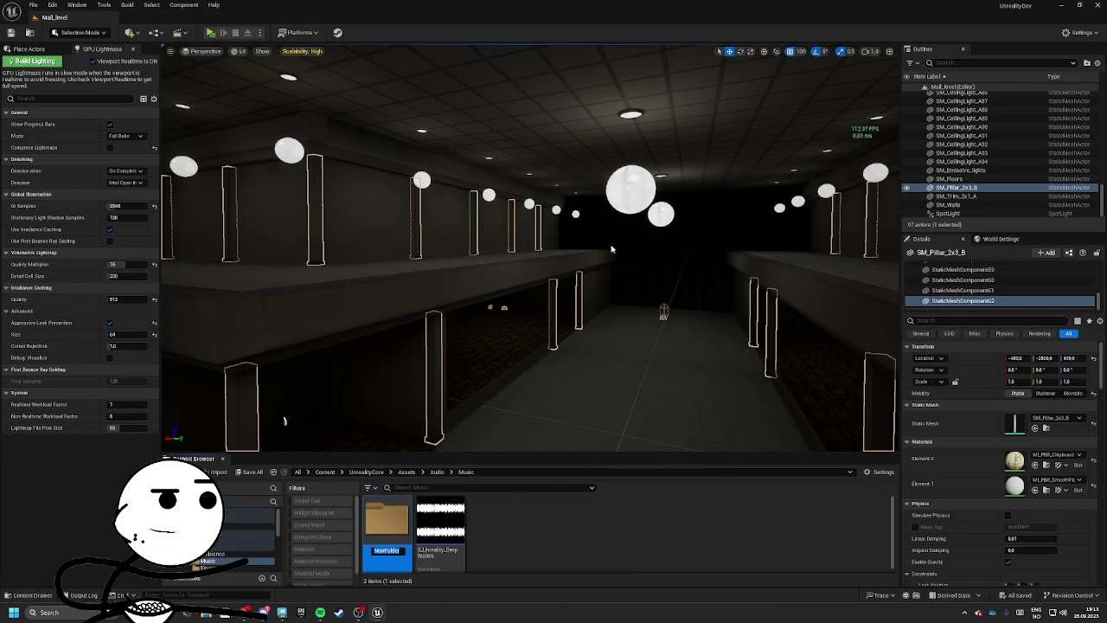
double_click(387, 523)
Step: Import S_TheMall_Song01.wav from Downloads, then return to the Audio folder
left_click(215, 472)
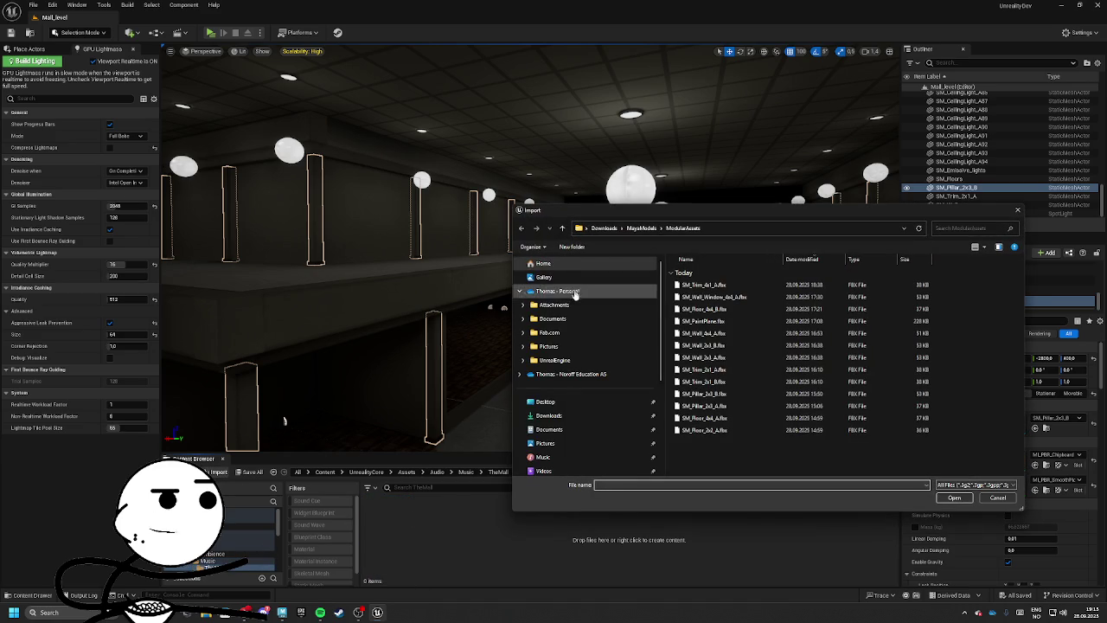
left_click(549, 415)
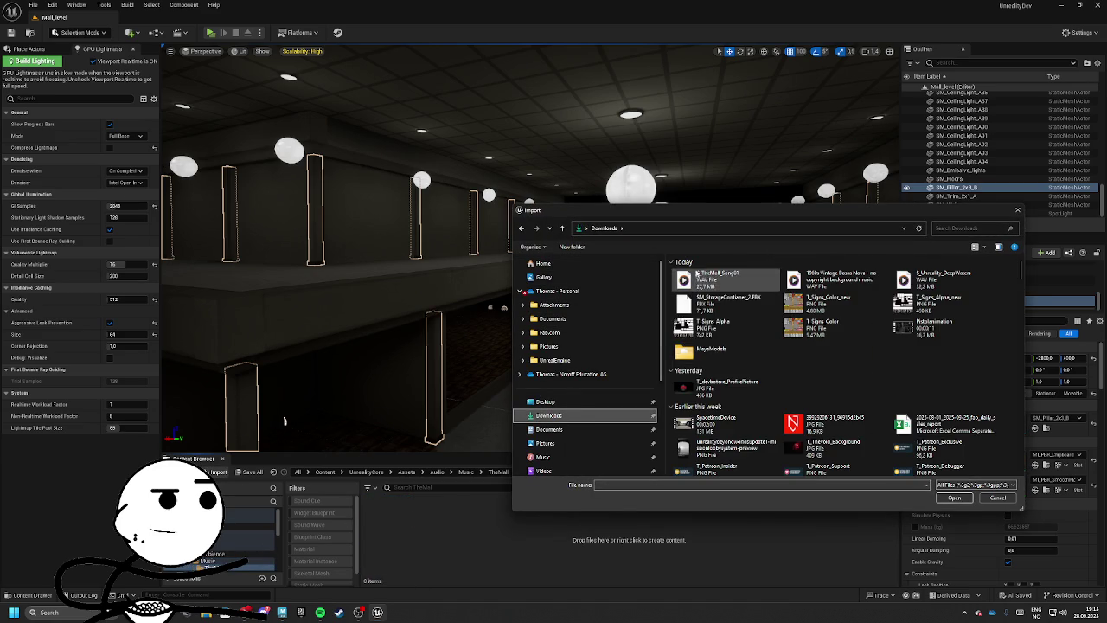
double_click(725, 280)
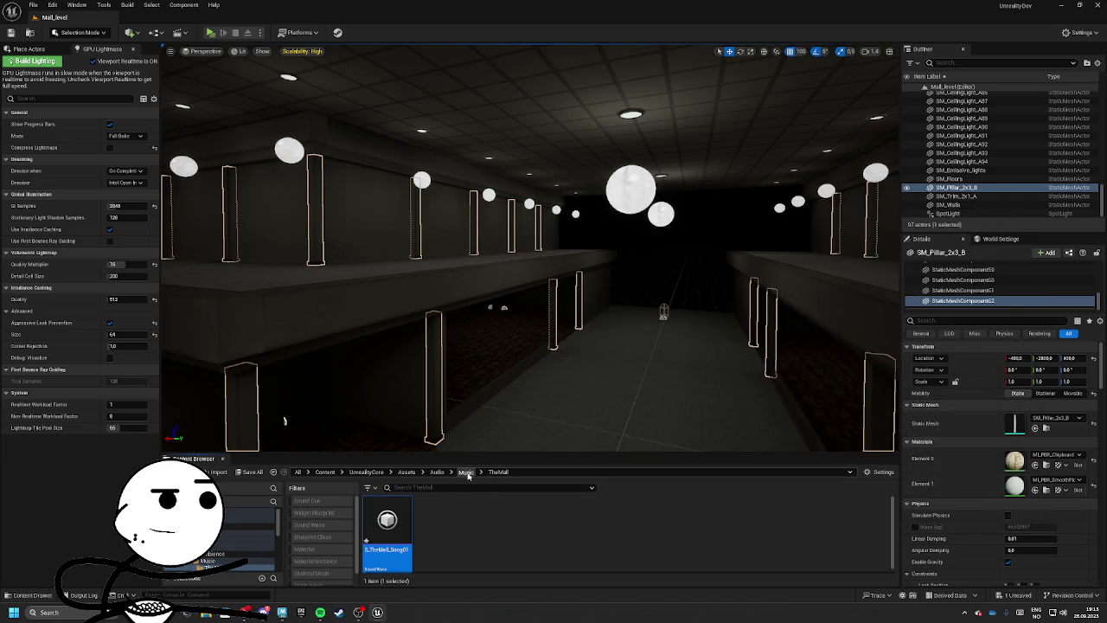
left_click(467, 473)
left_click(435, 475)
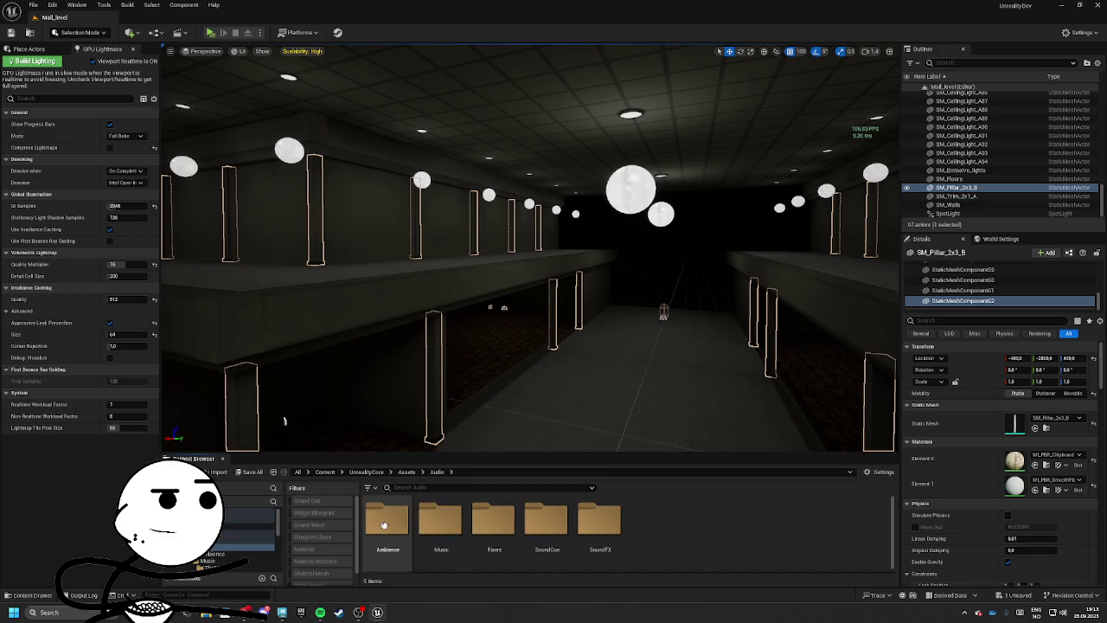
Step: In Audio > SoundCue, delete an accidentally created Sound Attenuation asset
left_click(406, 471)
double_click(441, 520)
double_click(561, 534)
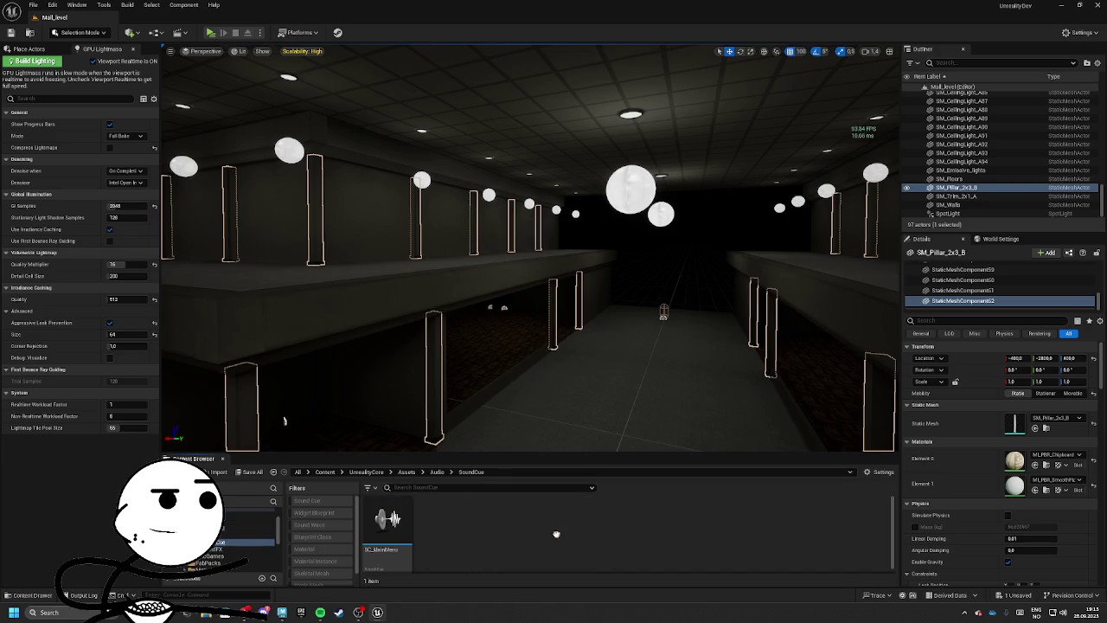
right_click(503, 534)
mouse_move(555, 369)
left_click(714, 403)
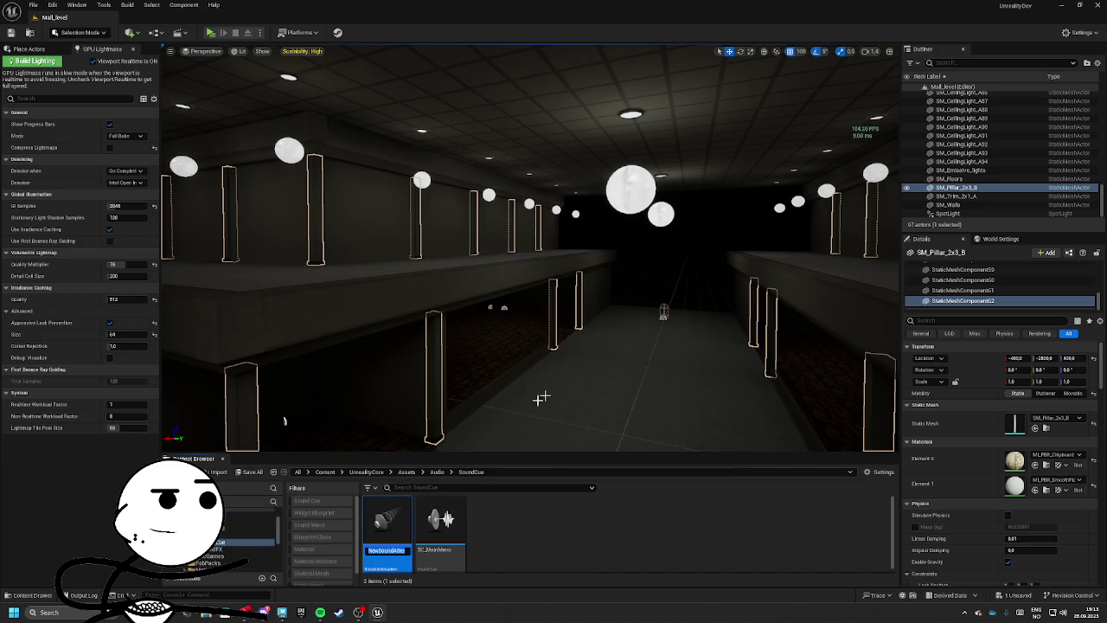
key("Delete")
left_click(484, 446)
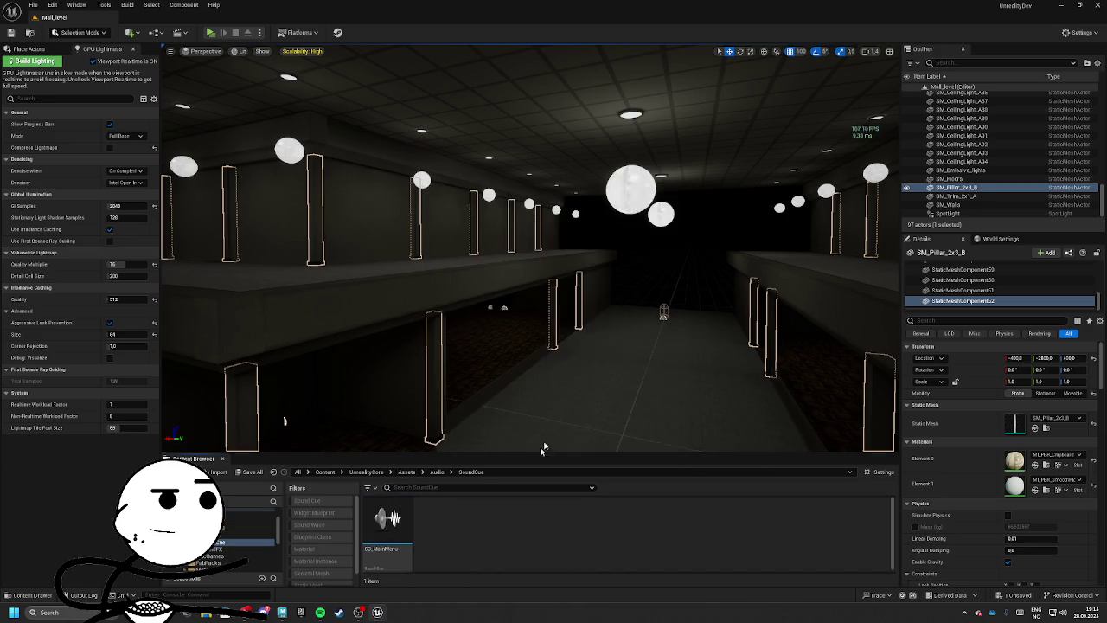
Step: Create a Sound Cue named SC_TheMall_Songs and open it for editing
right_click(555, 506)
mouse_move(566, 348)
left_click(761, 412)
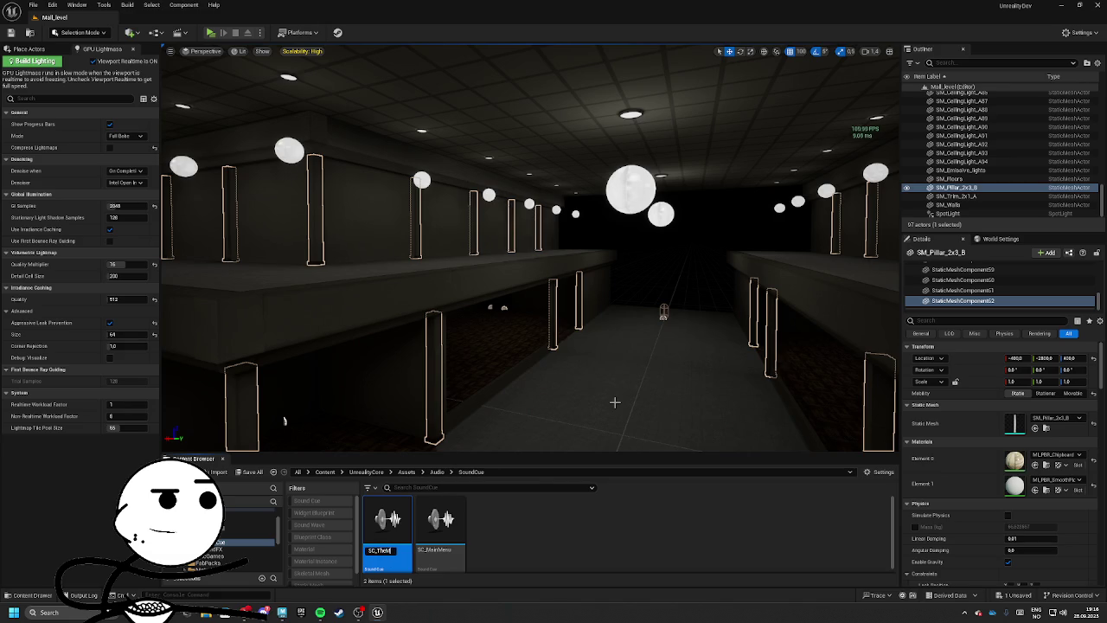
type("s")
key("Return")
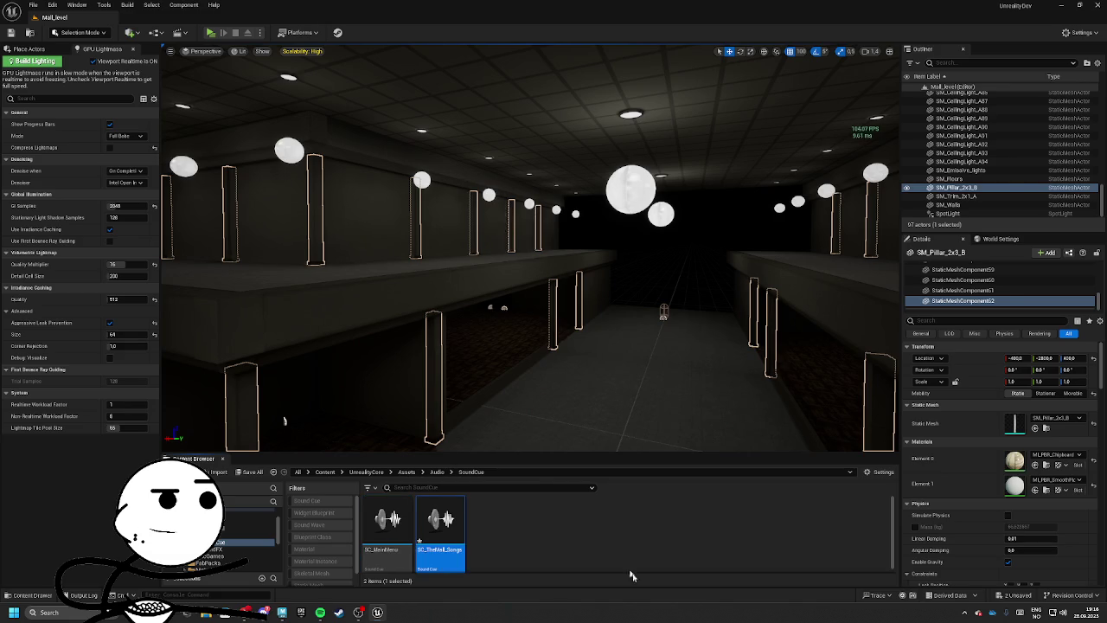
double_click(437, 552)
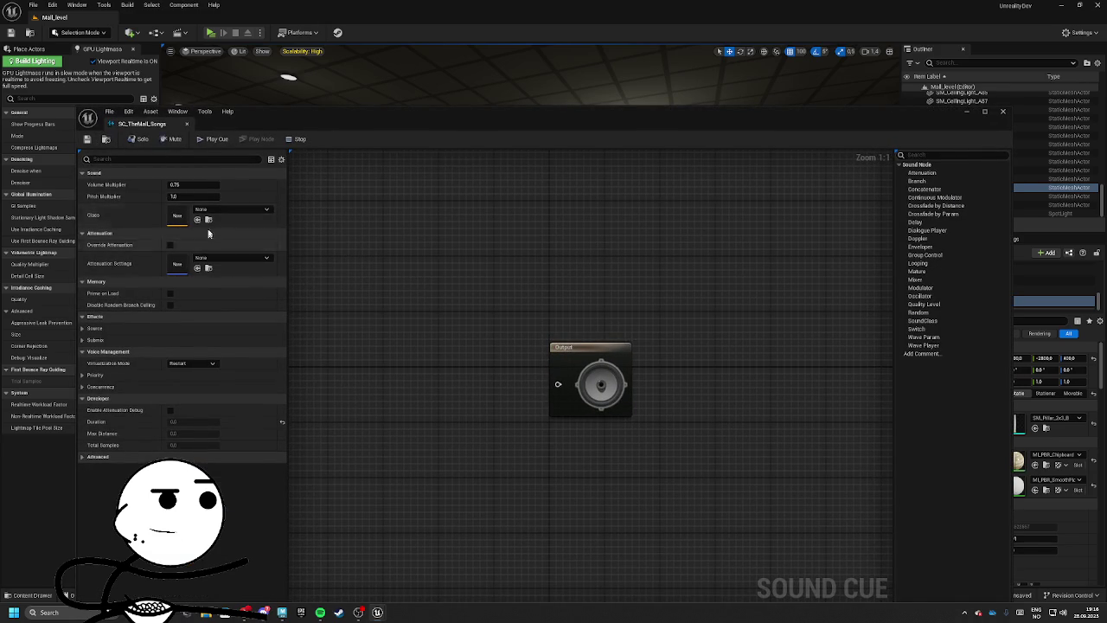
Step: Chain Wave Player, Random and Looping nodes into the cue's Output
mouse_move(557, 385)
left_mouse_down()
mouse_move(450, 370)
mouse_move(500, 389)
mouse_move(401, 372)
mouse_move(491, 353)
mouse_move(374, 336)
mouse_move(320, 345)
mouse_move(443, 370)
left_mouse_up()
type("loop")
key("Return")
type("rando")
key("Return")
type("wave")
key("Return")
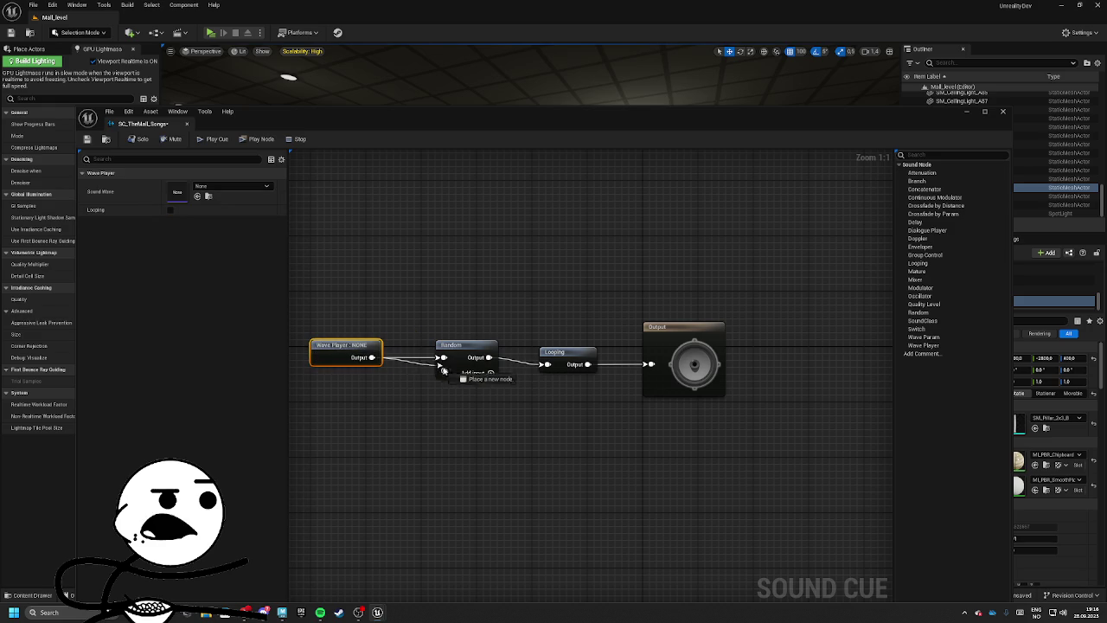
Step: Assign S_TheMall_Song01 to the Wave Player and close the cue editor
left_click(198, 187)
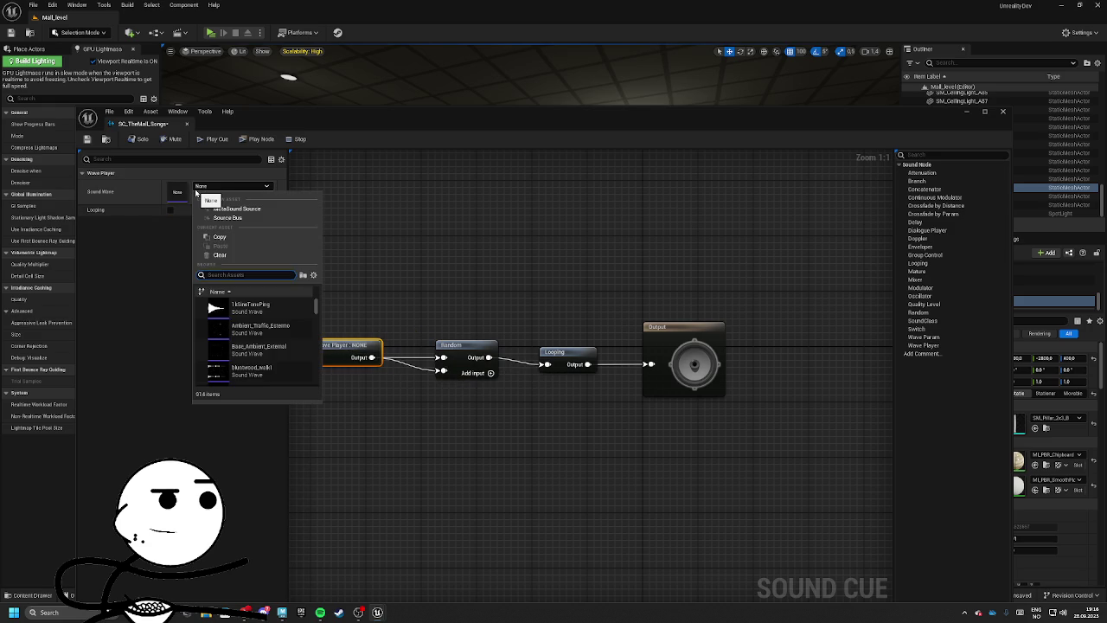
type("themall_")
key("Return")
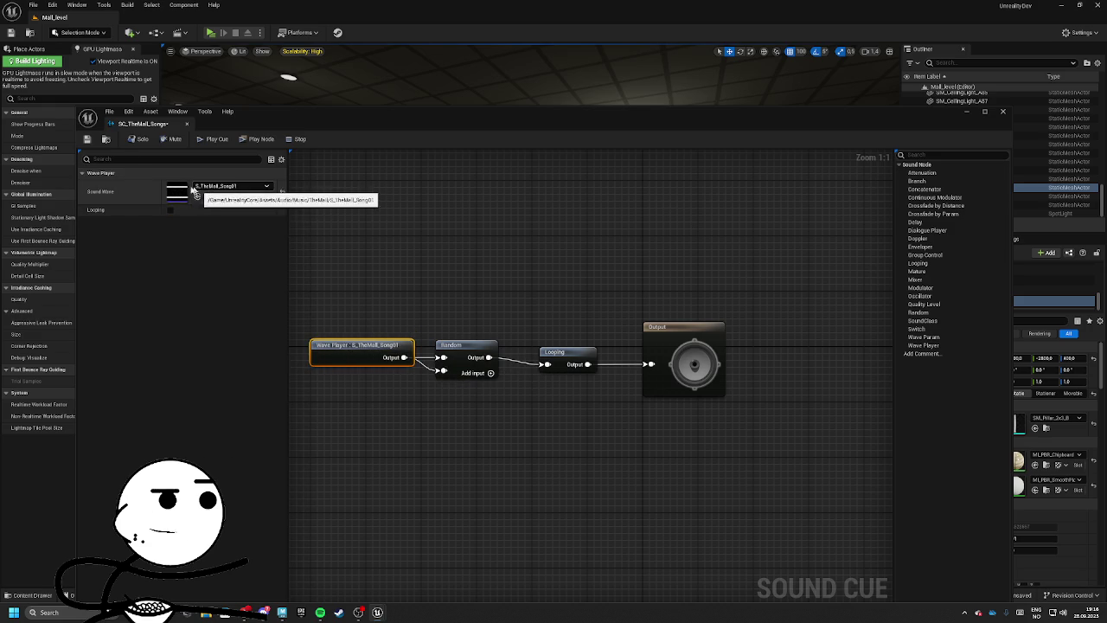
left_click(187, 124)
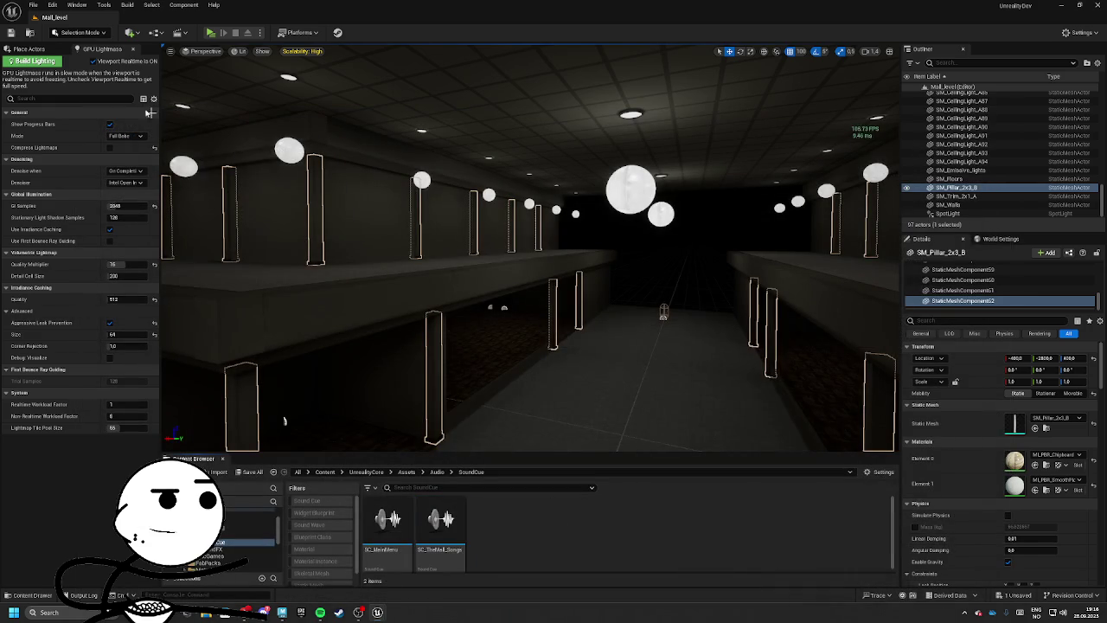
Step: Place an Audio Volume in the level and frame it in view
left_click(32, 50)
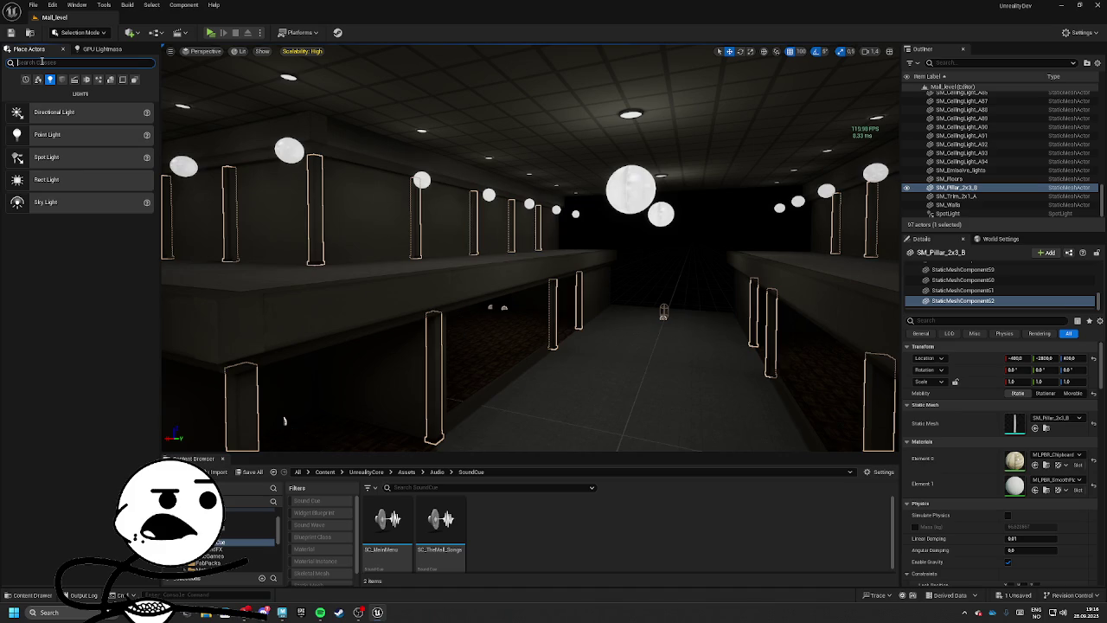
type("volume")
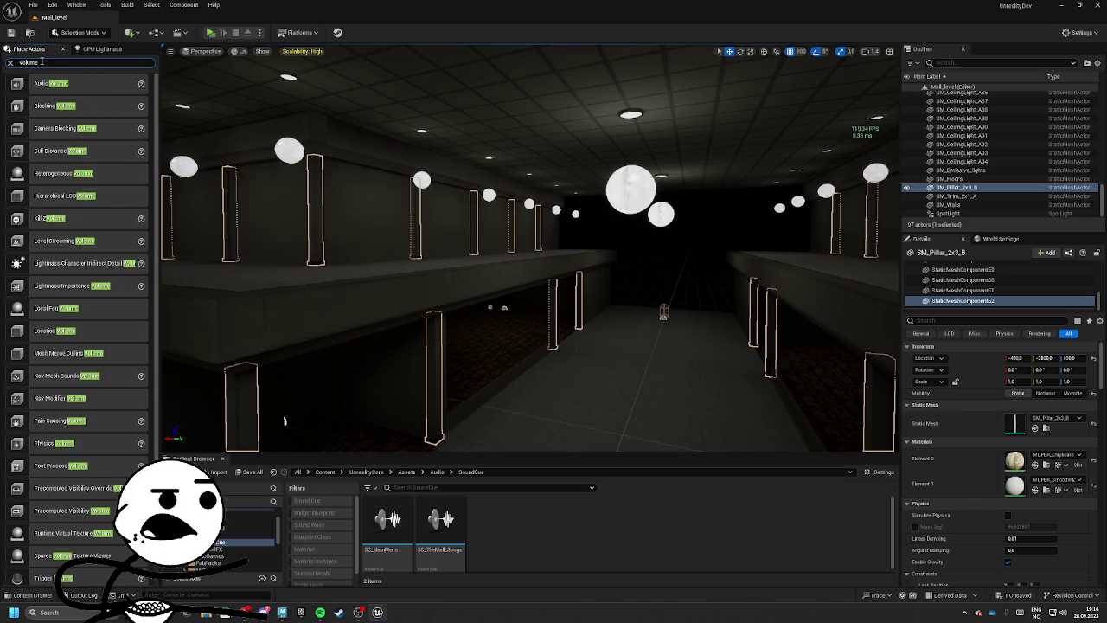
left_click_drag(76, 75, 623, 391)
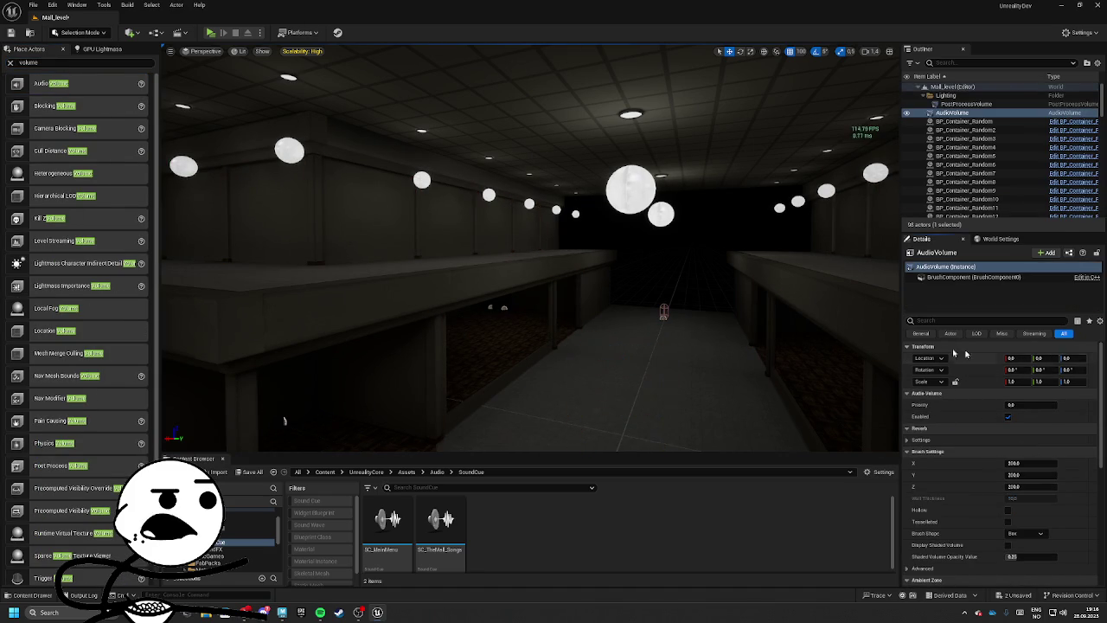
key("f")
type("1200")
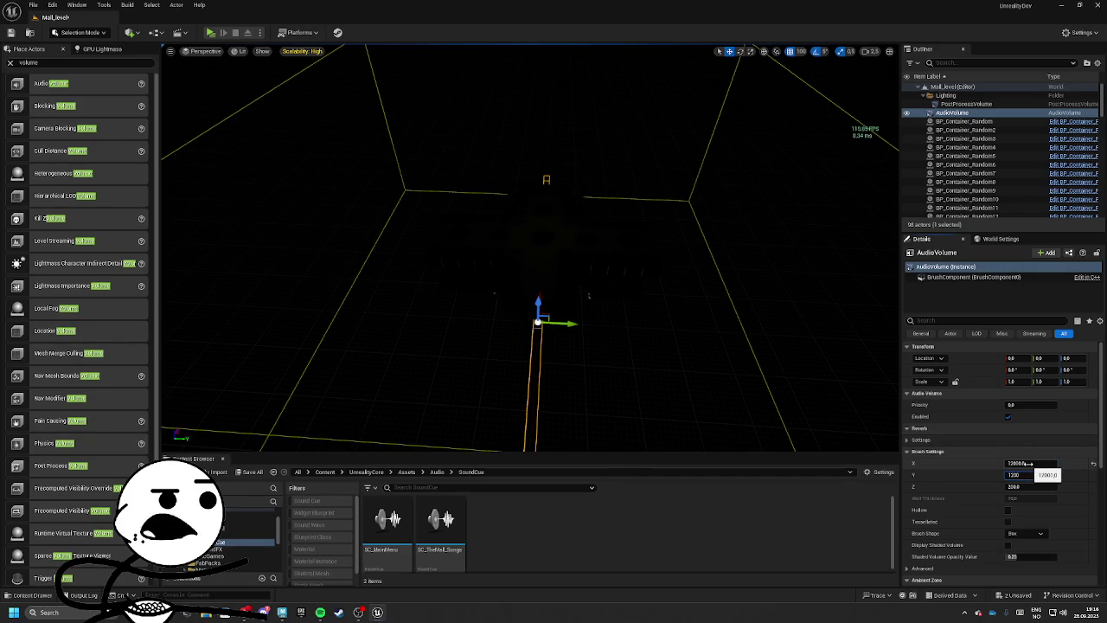
Step: Size the audio volume to 12000 × 12000 × 6000
key("Tab")
type("600")
key("Return")
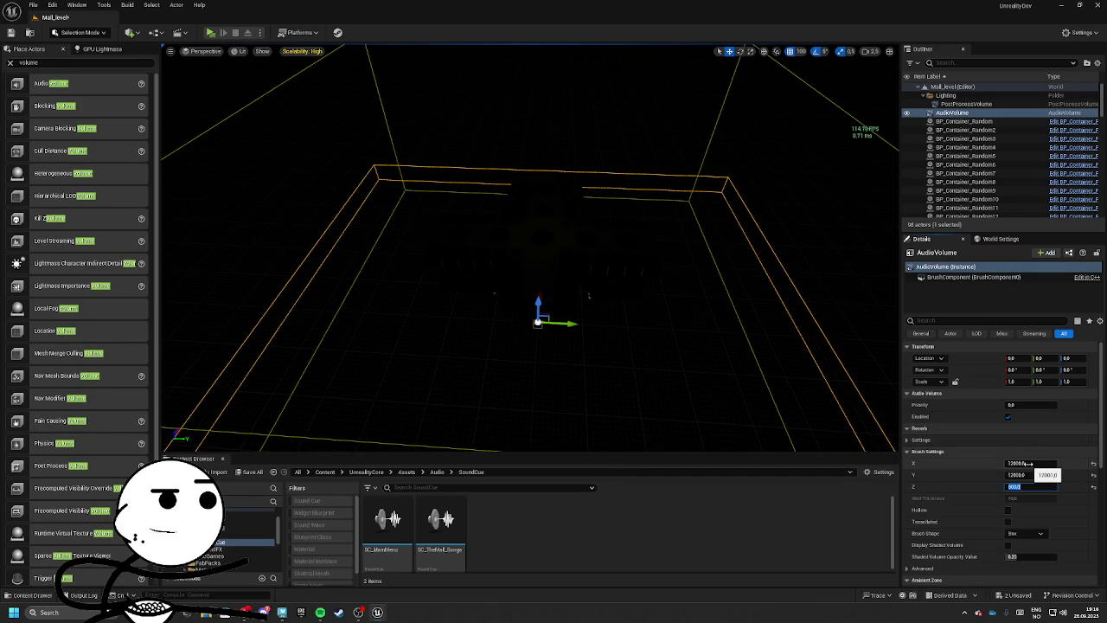
key("Return")
Step: Set the volume's Reverb Effect to ConcertHall and save the level
left_click(920, 439)
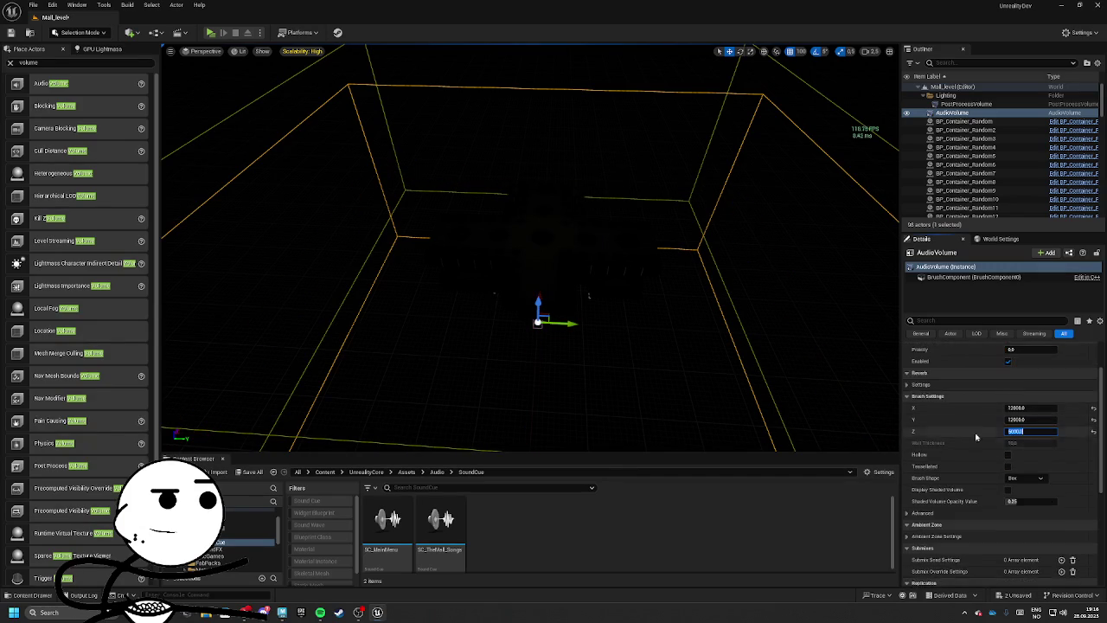
scroll(936, 437, "down", 2)
left_click(1056, 437)
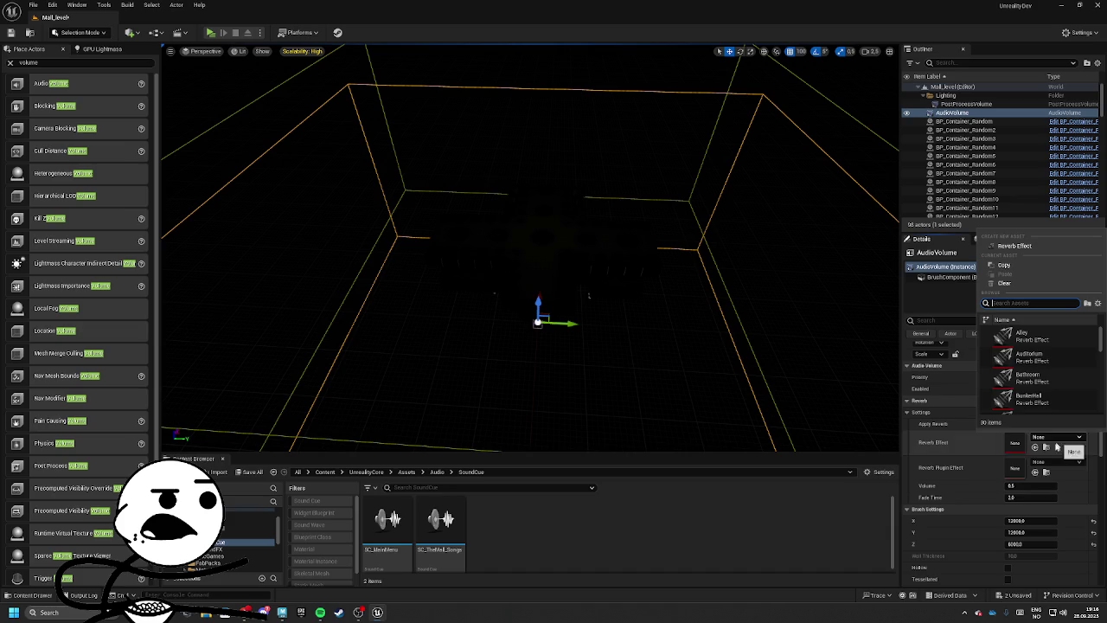
scroll(1038, 393, "down", 2)
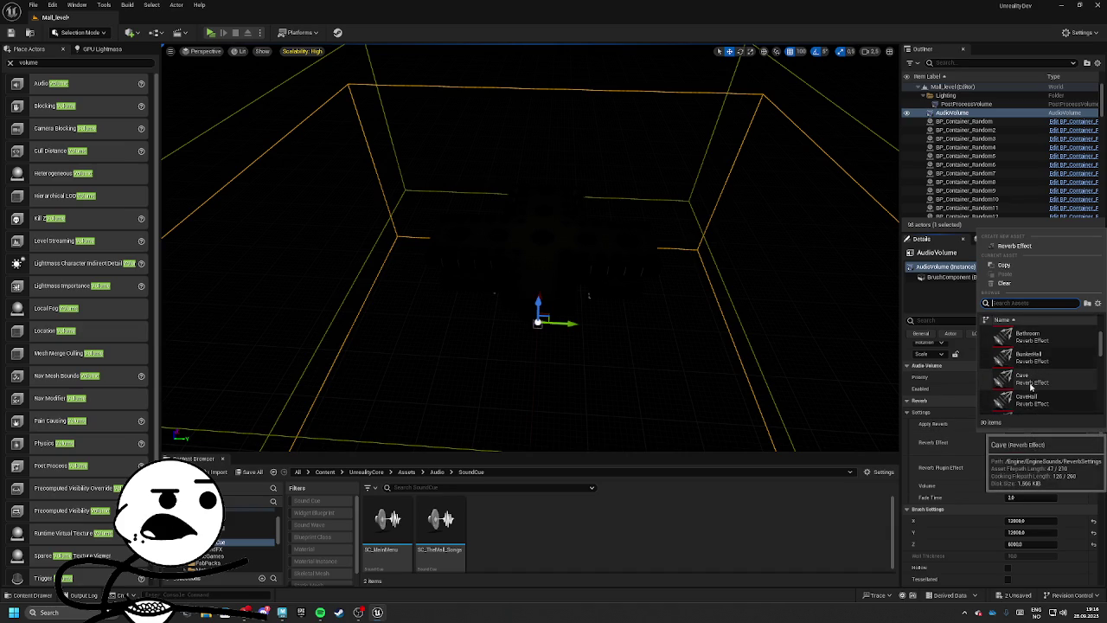
scroll(1032, 387, "down", 3)
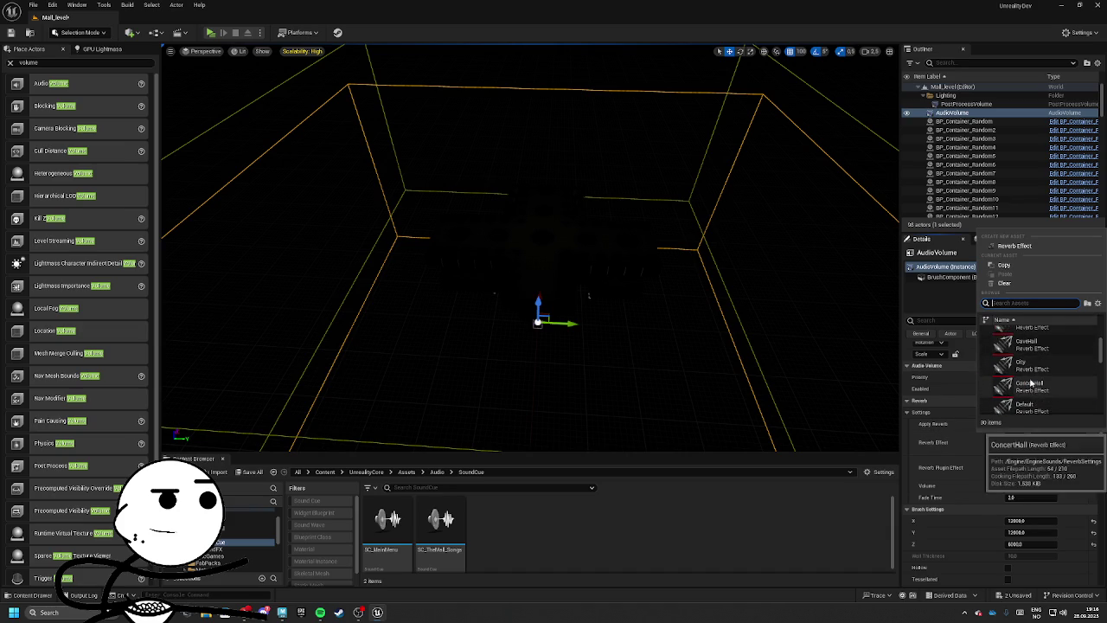
left_click(1030, 381)
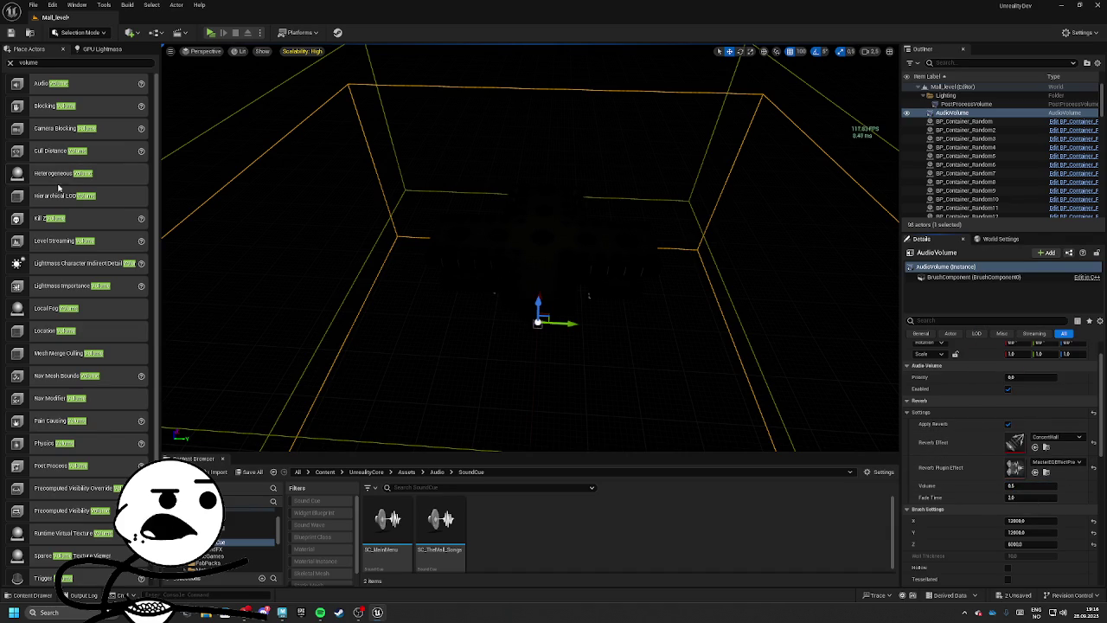
left_click(11, 32)
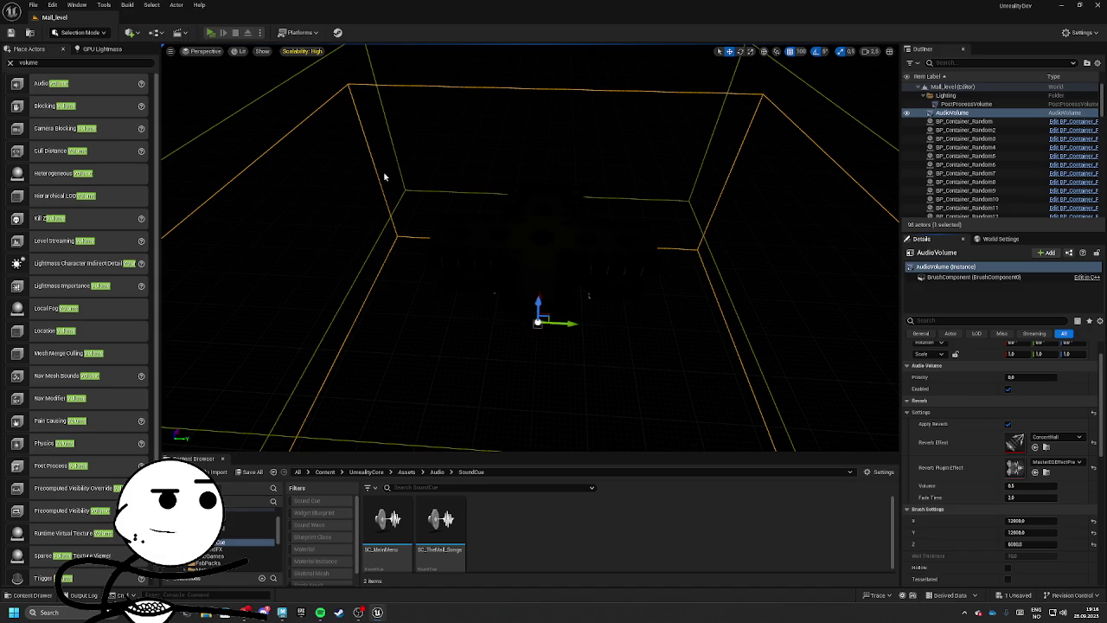
Step: Select the SC_TheMall_Songs ambient sound and run quick playtests, saving unsaved content
key("alt+p")
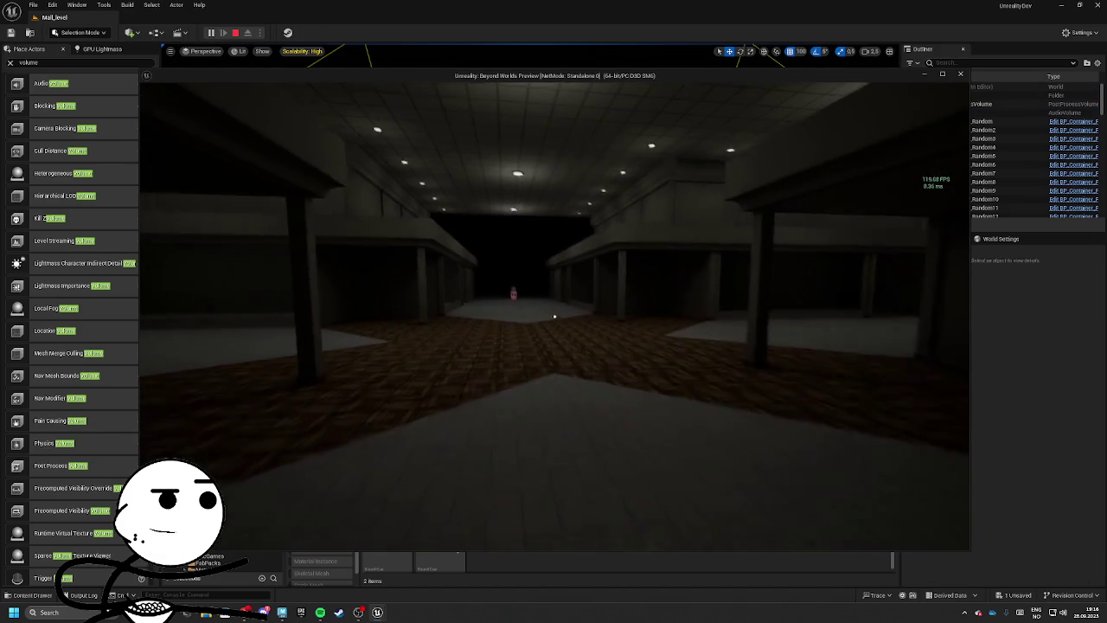
key("Escape")
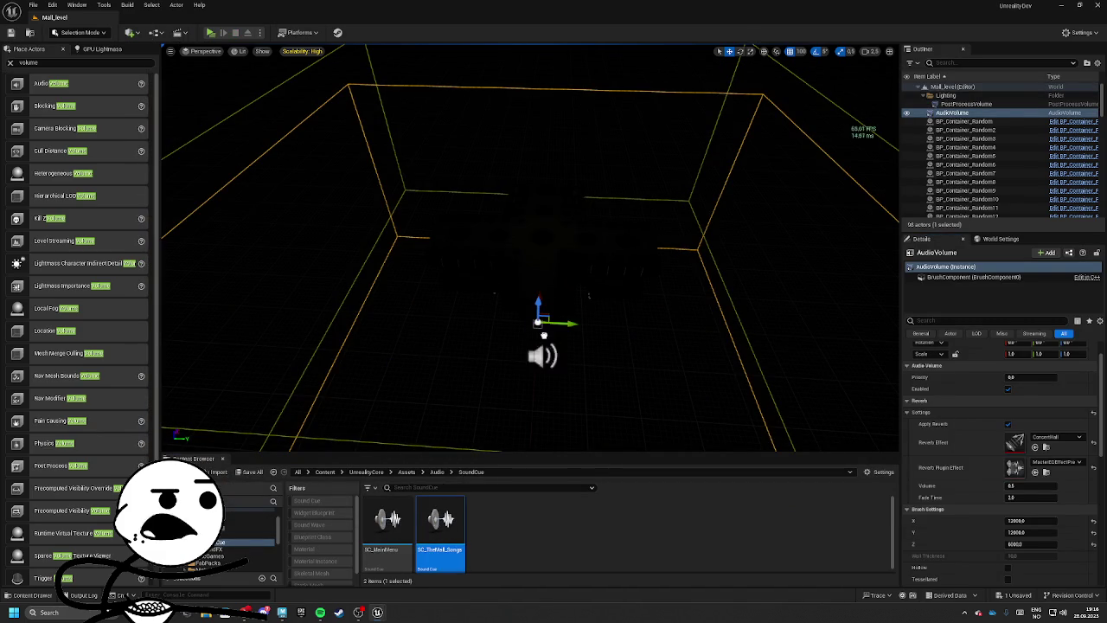
left_click(543, 347)
scroll(1097, 355, "up", 1)
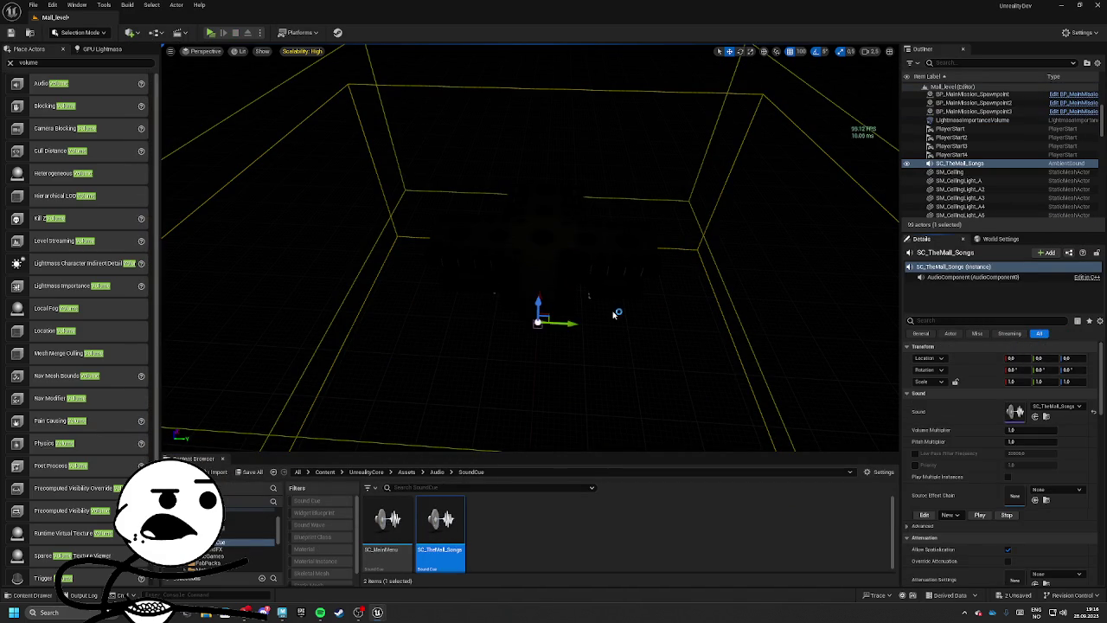
key("alt+p")
left_click(624, 403)
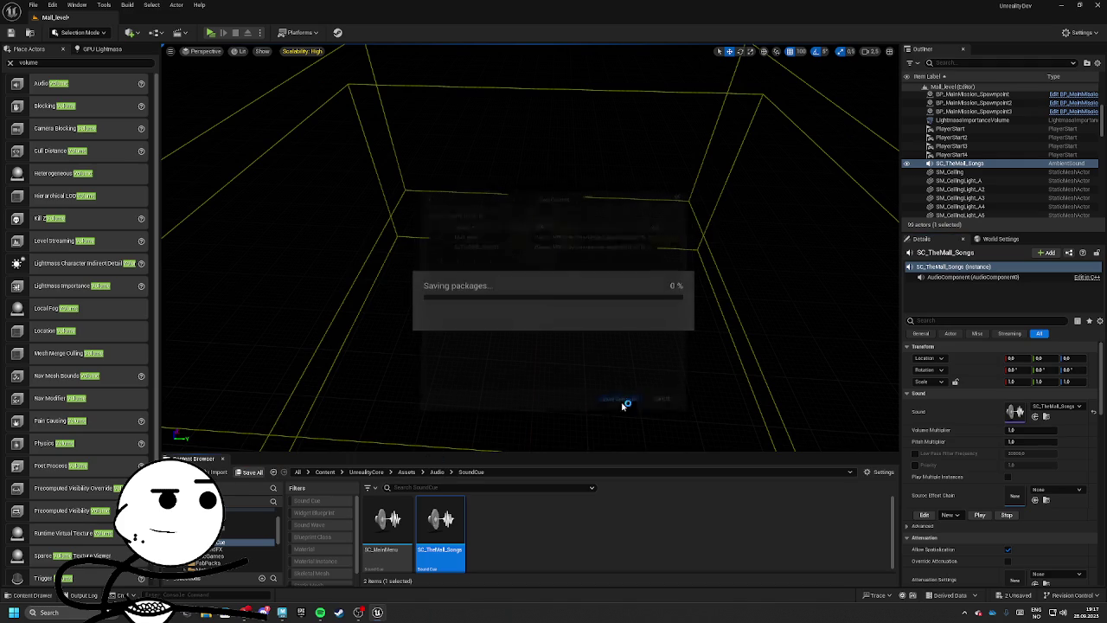
key("w")
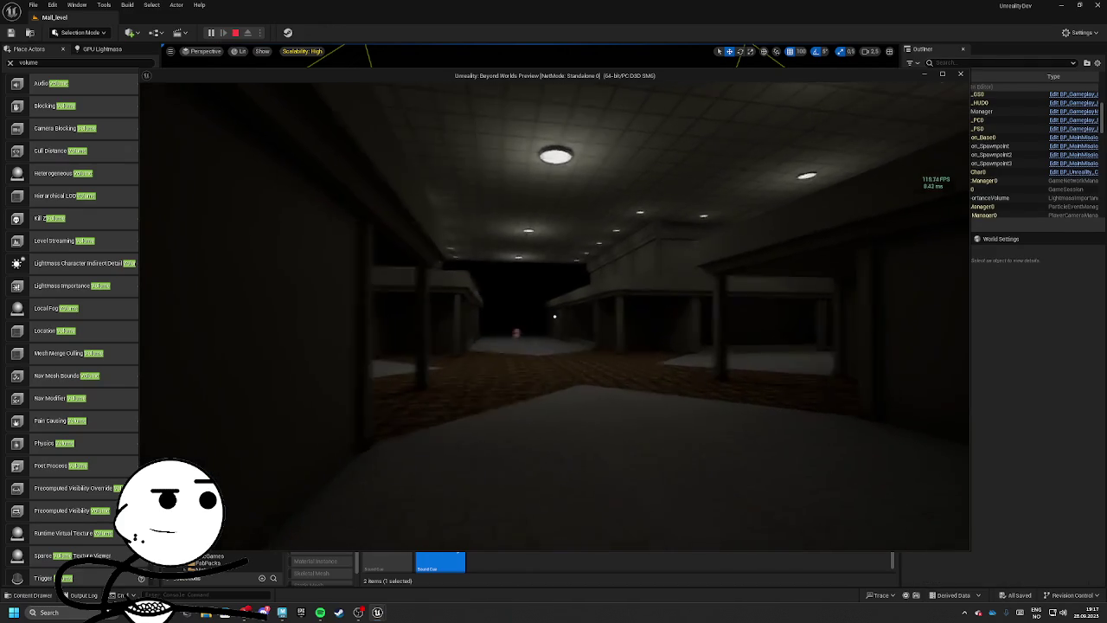
key("Escape")
Step: Lower the ambient sound's Volume Multiplier and playtest to hear the change
left_click(1041, 429)
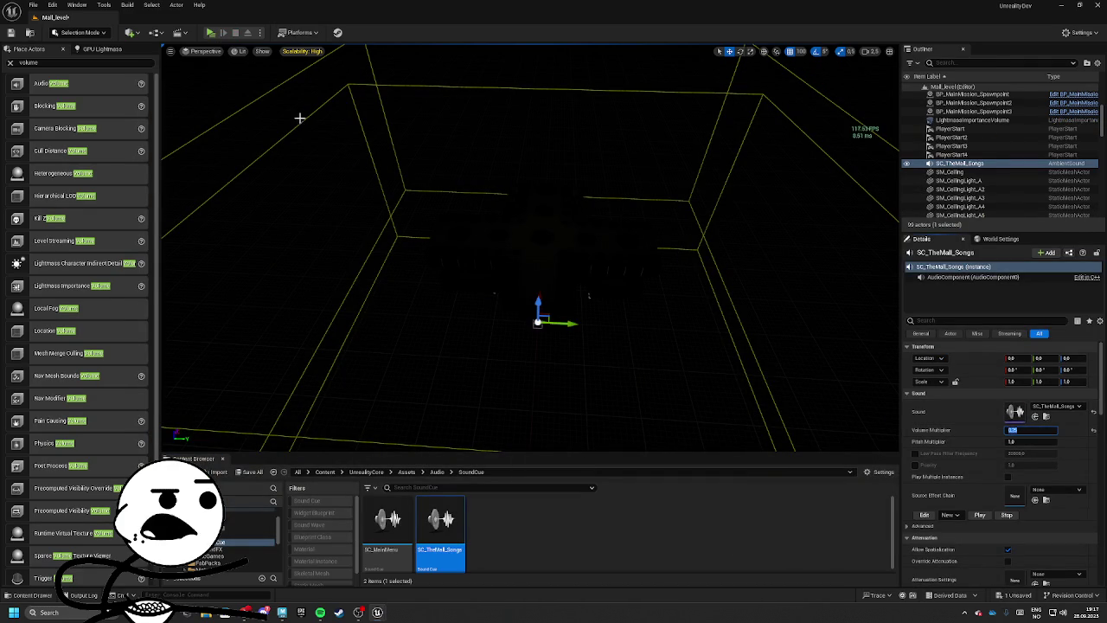
left_click(211, 32)
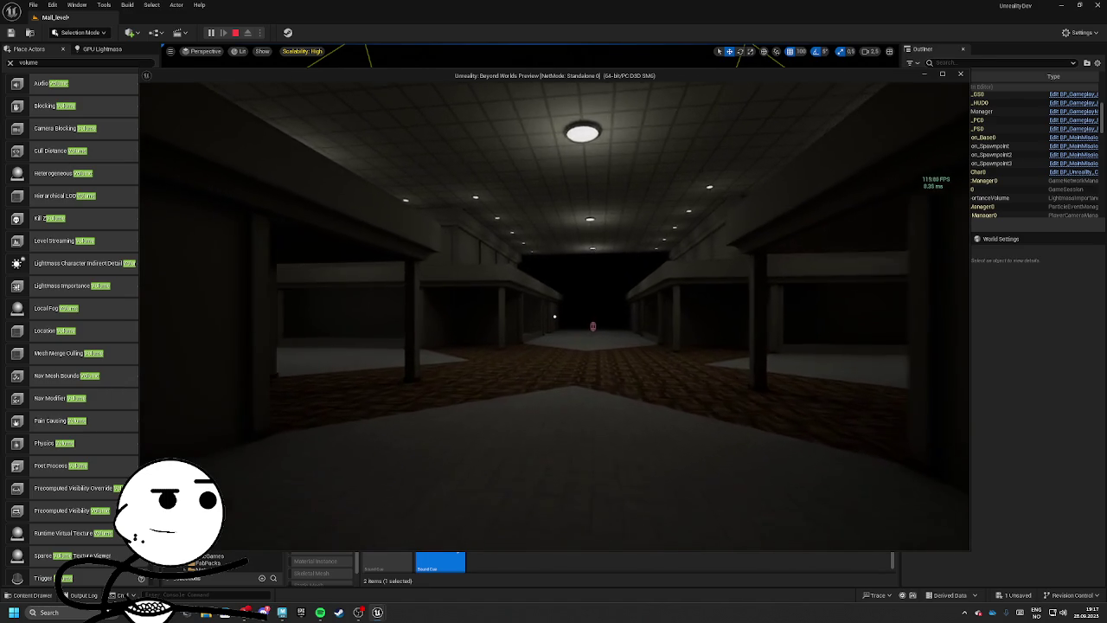
key("Escape")
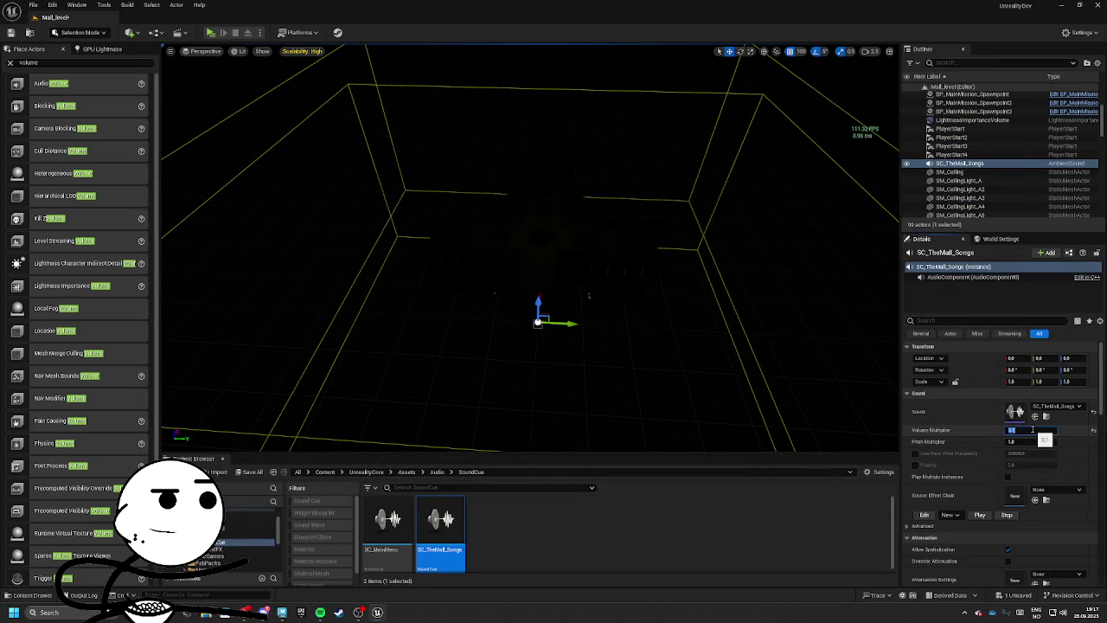
Step: Start a Standalone playtest, walk toward the pink capsule and maximize the game window
key("alt+p")
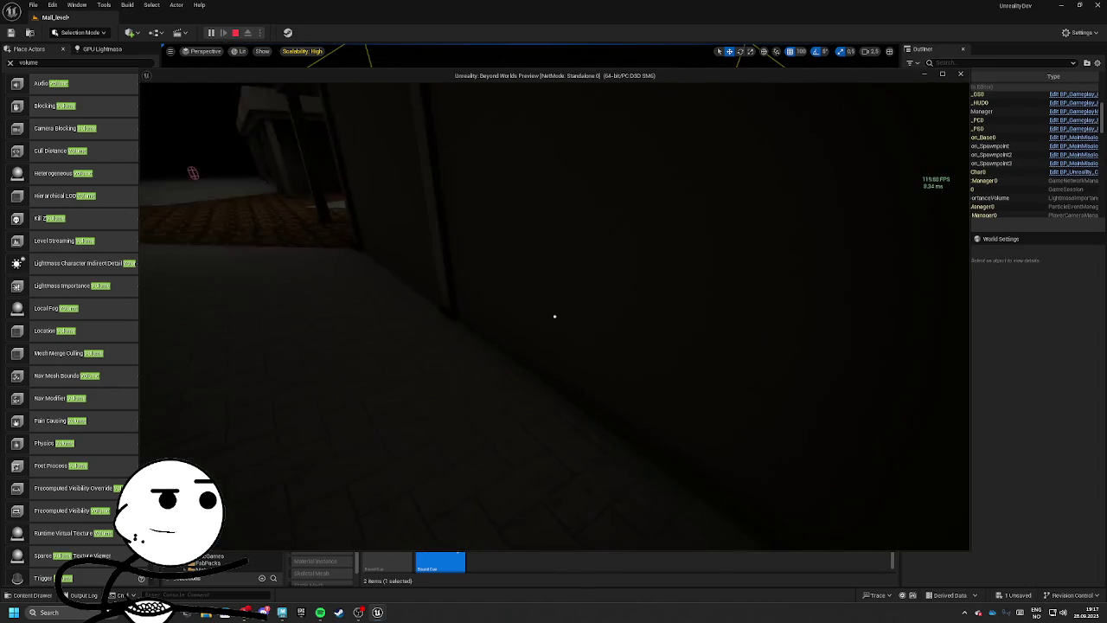
mouse_move(554, 316)
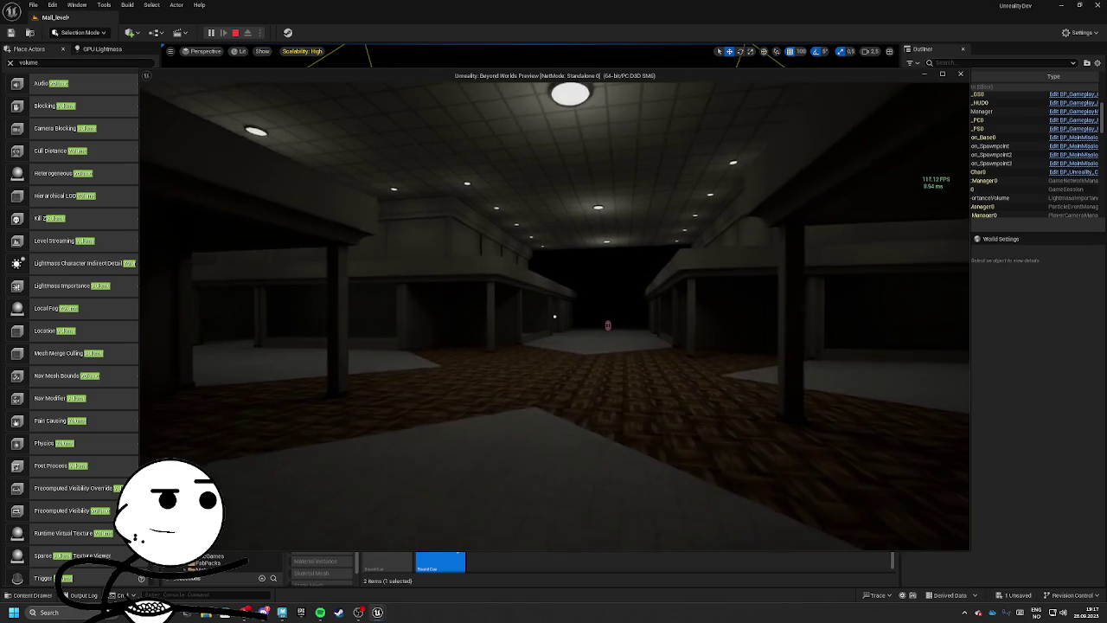
key("w")
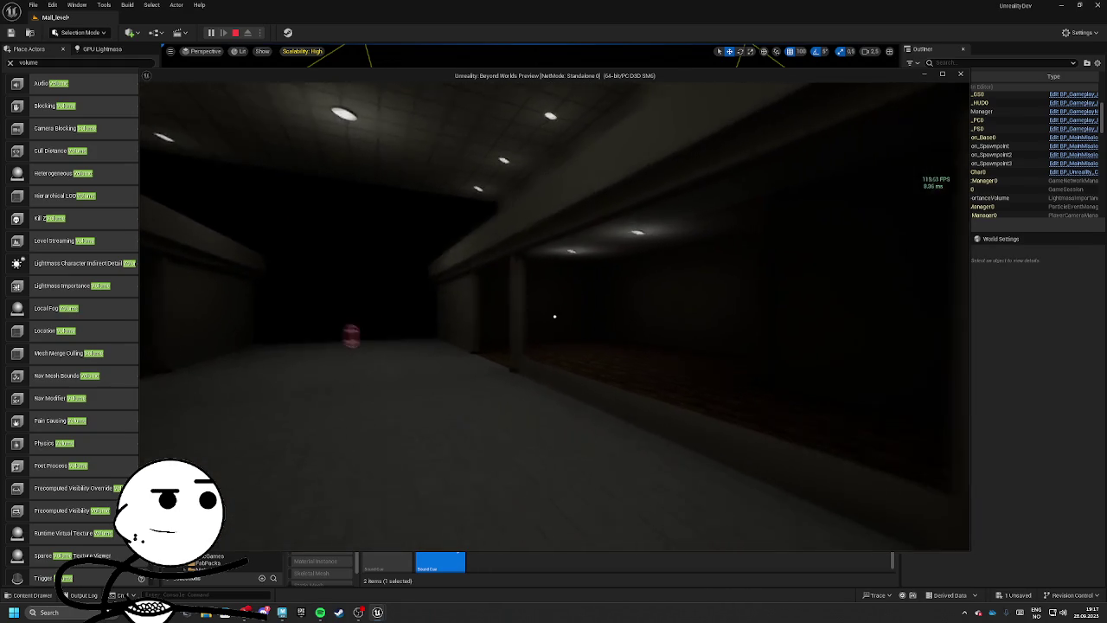
key("alt+Tab")
left_click_drag(634, 77, 593, 7)
double_click(594, 7)
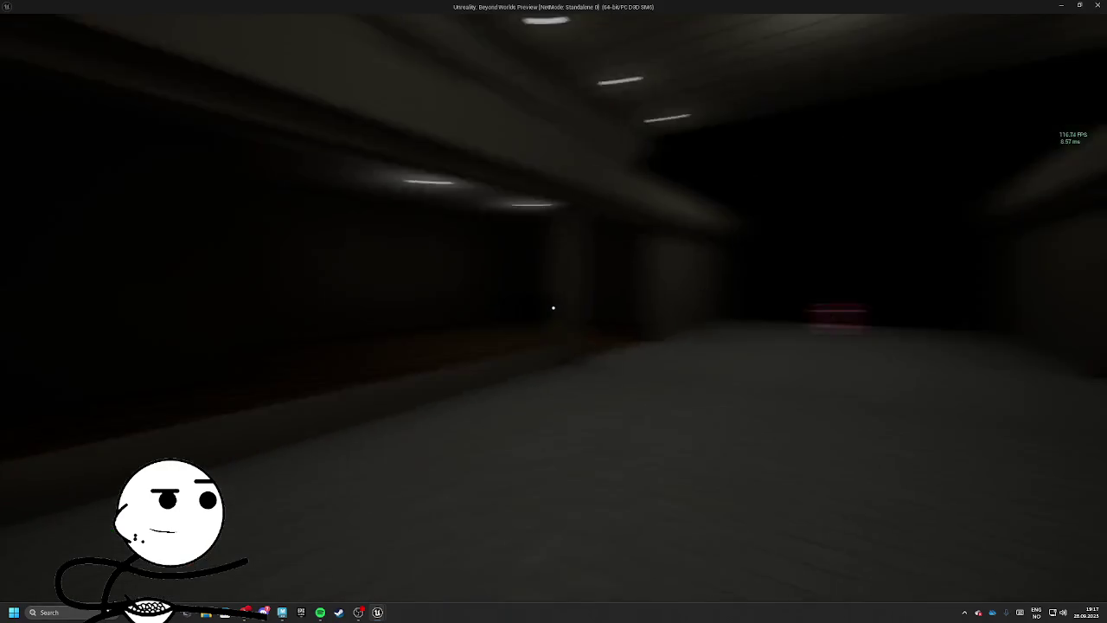
Step: Walk into the tiled-floor room, open the loot container, then return to the editor
mouse_move(554, 308)
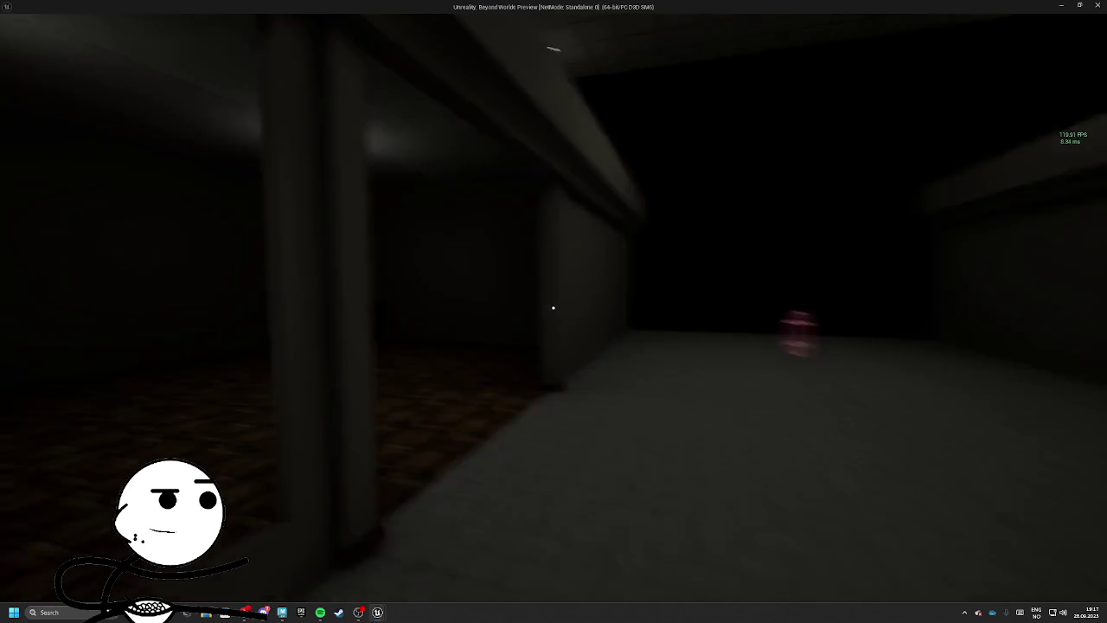
key("w")
key("w")
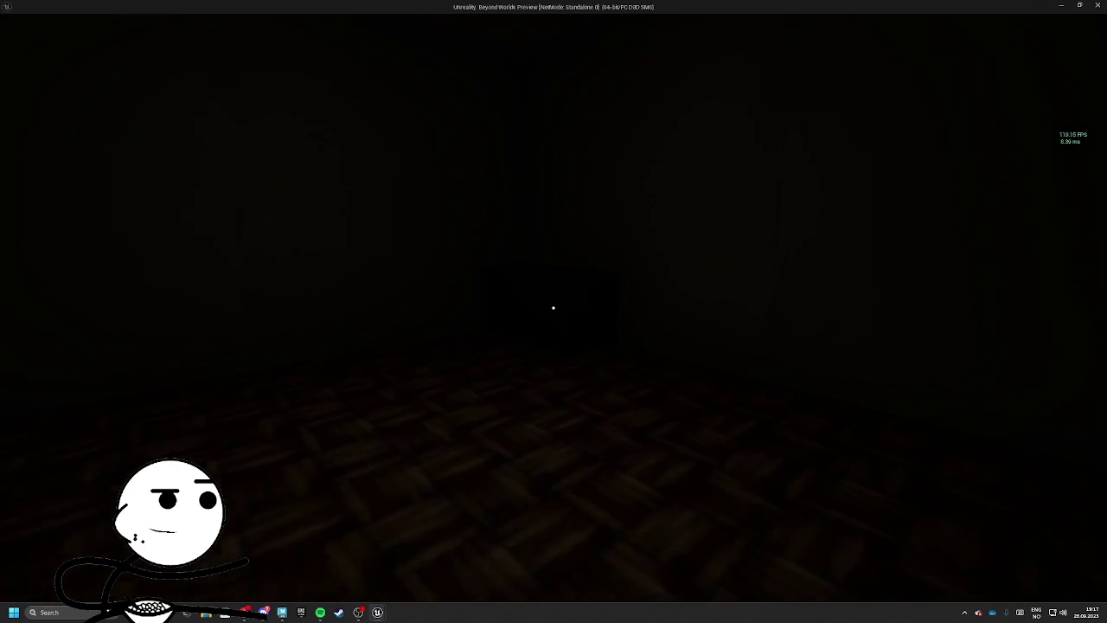
key("e")
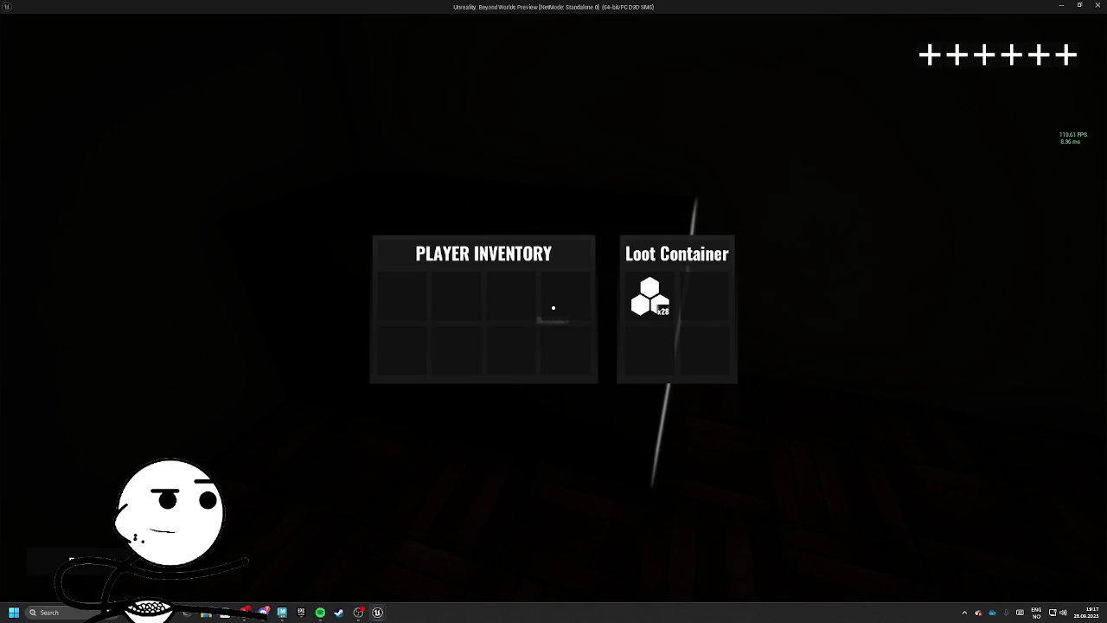
key("Escape")
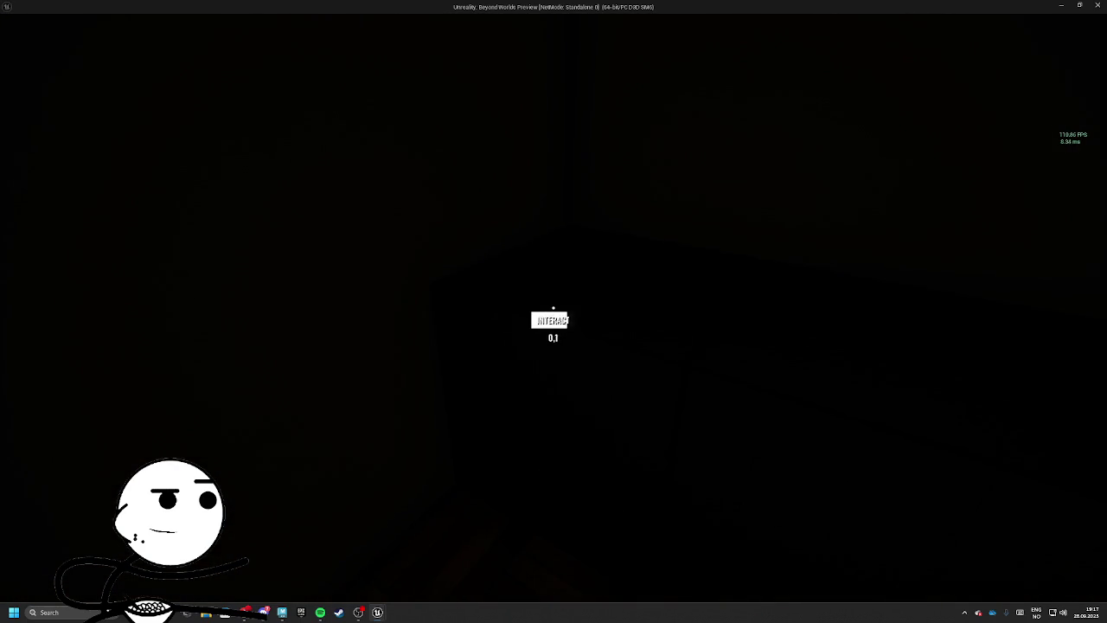
key("Escape")
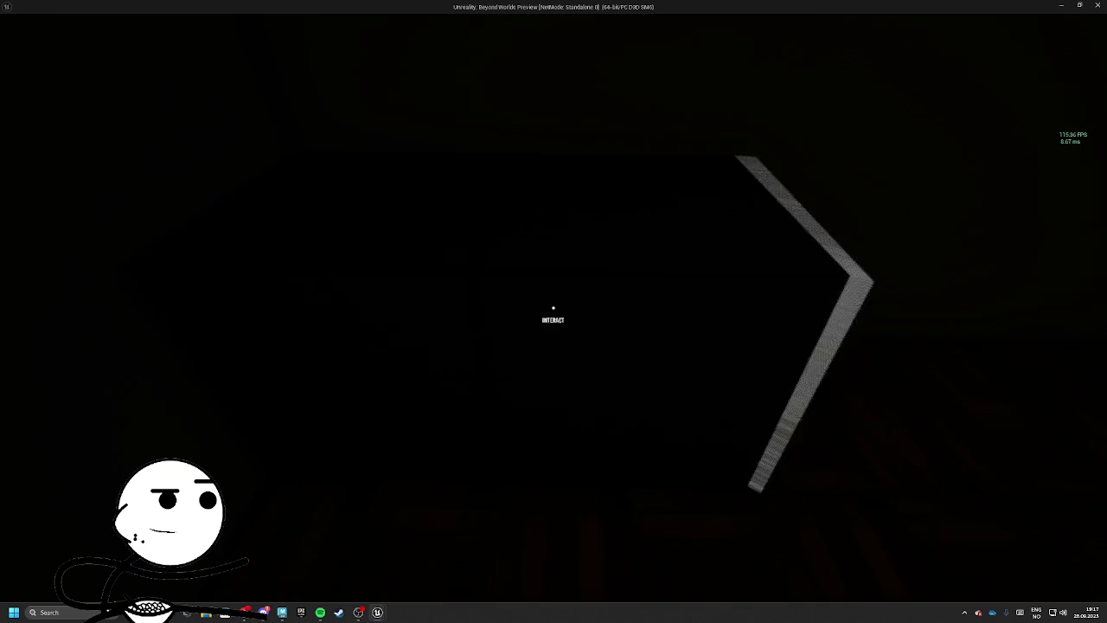
key("alt+Tab")
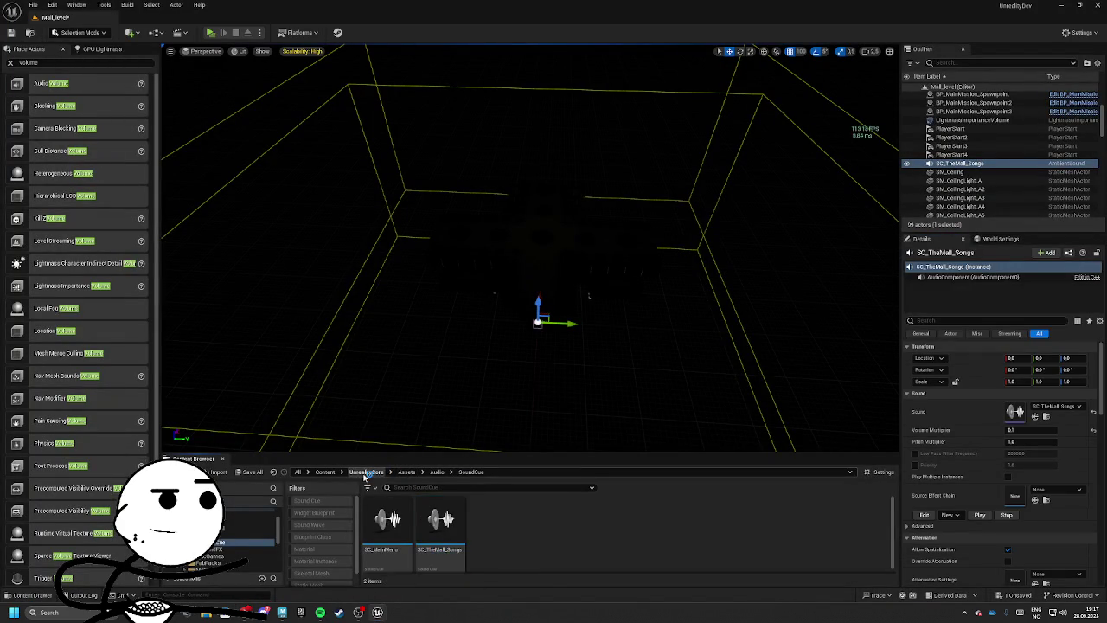
Step: Open WBP_ItemSlot from UnrealityCore > Blueprints > GameSystems > InventorySystem > UI and view its Graph
left_click(366, 472)
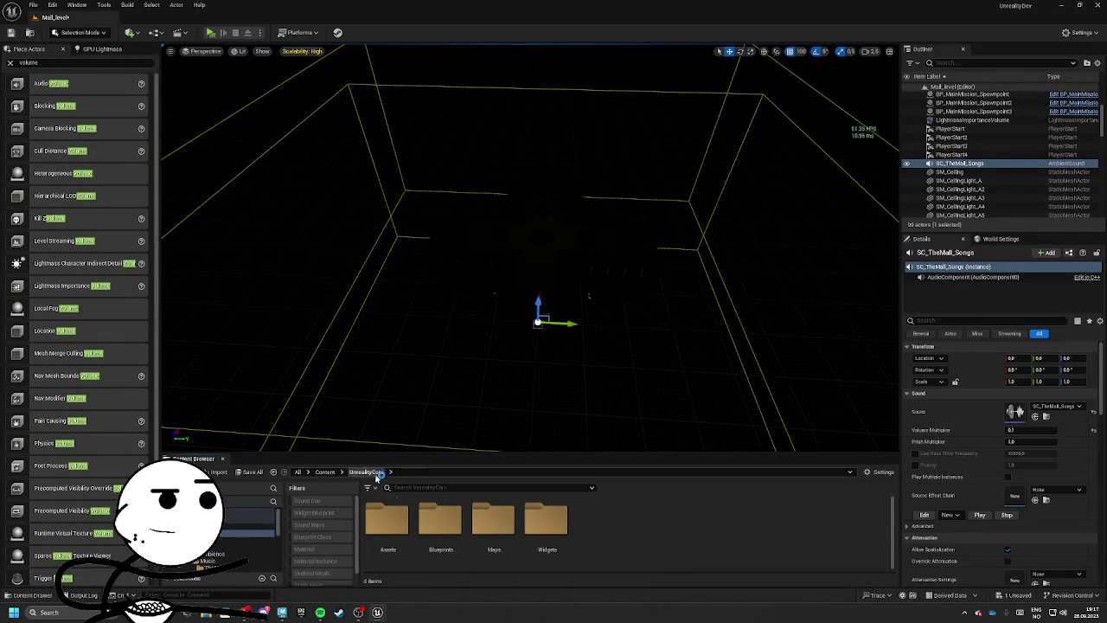
double_click(440, 519)
left_click(552, 525)
double_click(552, 525)
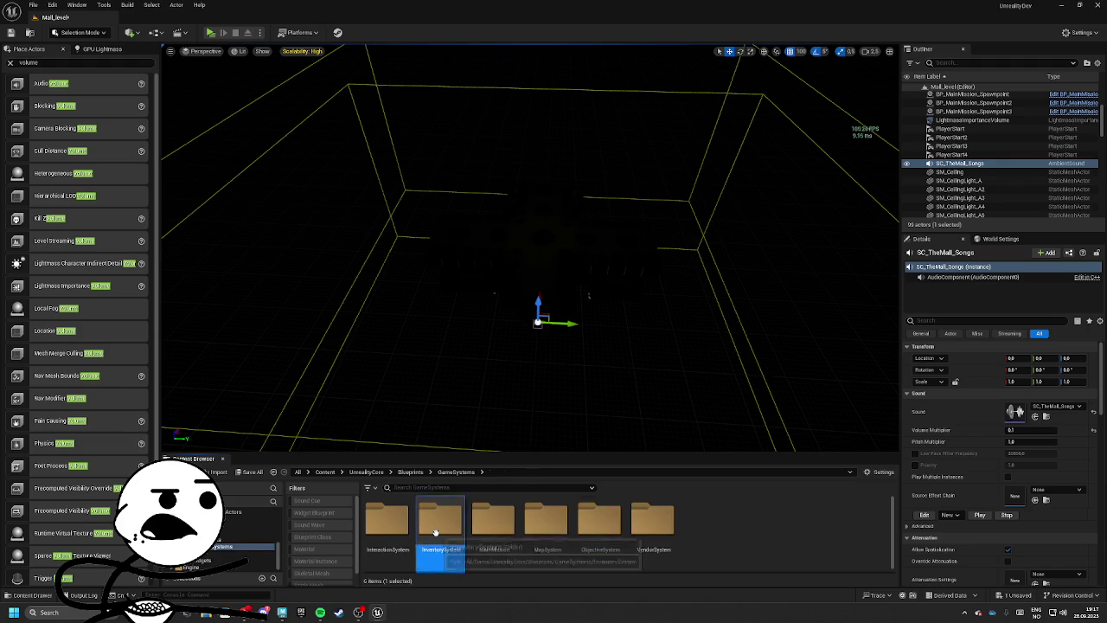
double_click(440, 521)
double_click(489, 526)
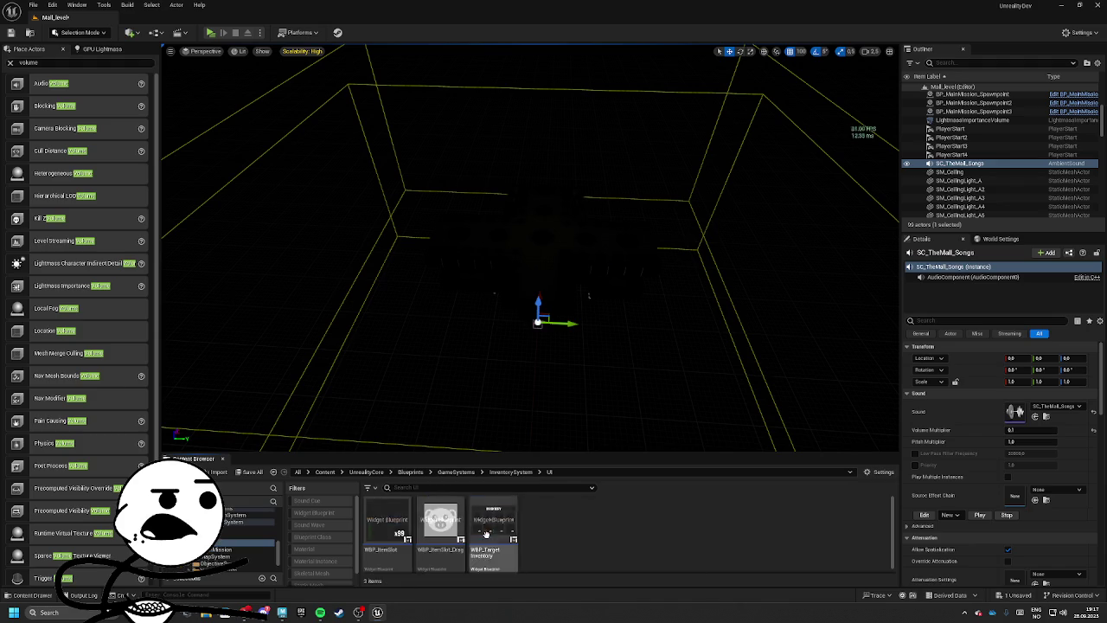
double_click(387, 526)
left_click(1067, 33)
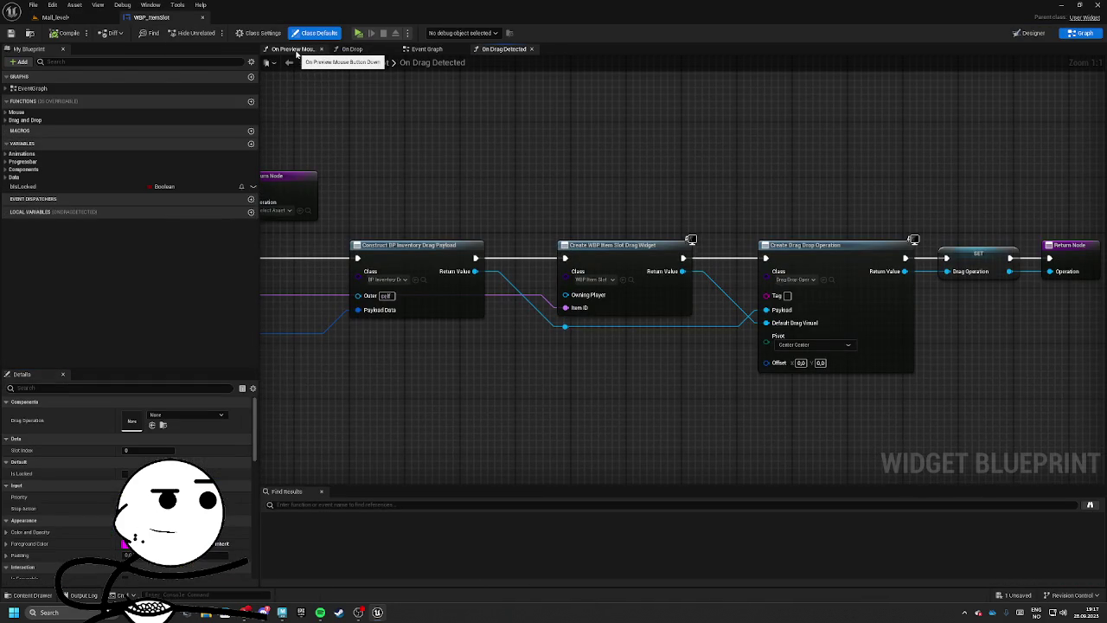
Step: Add a Play Sound 2D node right after On Drag Detected
scroll(866, 168, "down", 3)
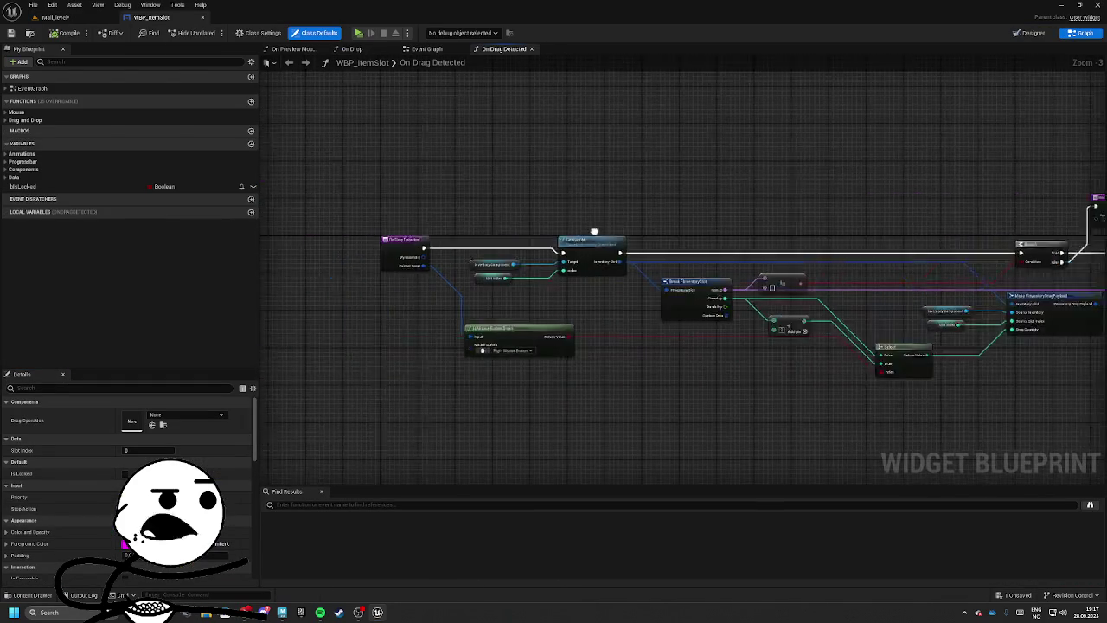
scroll(513, 241, "up", 3)
mouse_move(459, 240)
left_mouse_down()
mouse_move(311, 240)
mouse_move(372, 259)
mouse_move(416, 242)
left_mouse_up()
type("play sound")
key("Return")
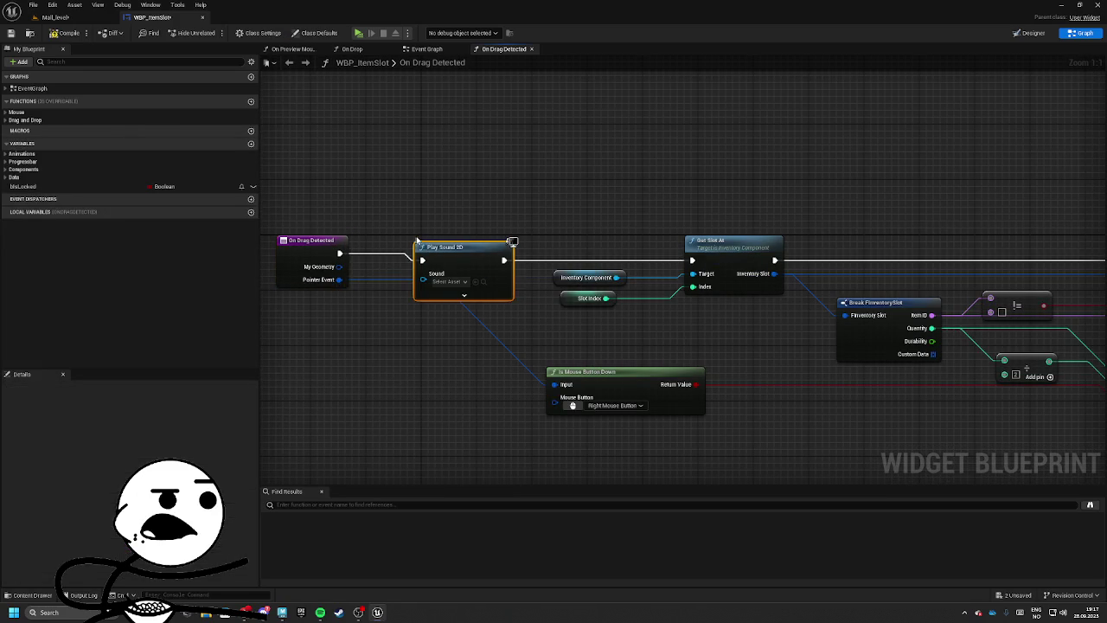
Step: Set the node's Sound to Drop_Item_From_ContentBrowser and browse to that asset
left_click(464, 274)
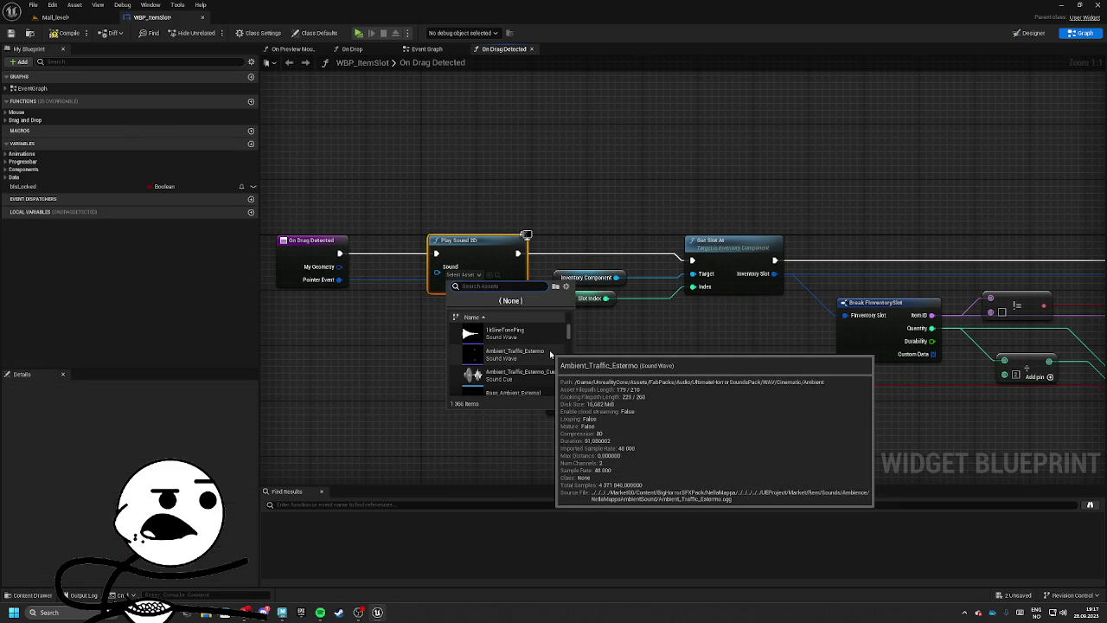
type("Item")
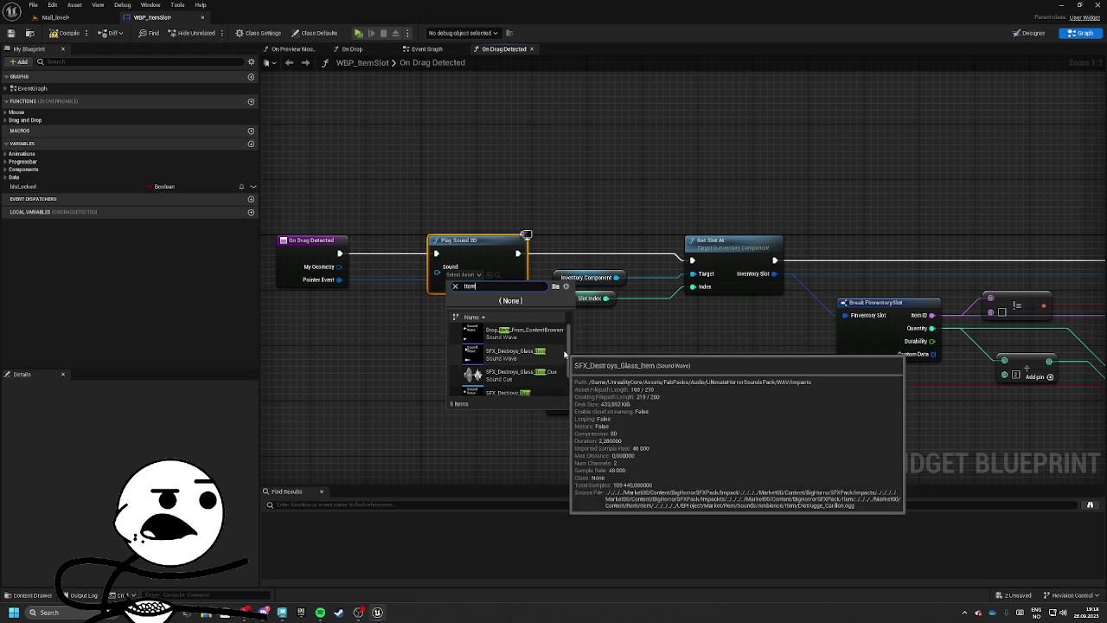
scroll(558, 359, "down", 1)
scroll(536, 355, "up", 1)
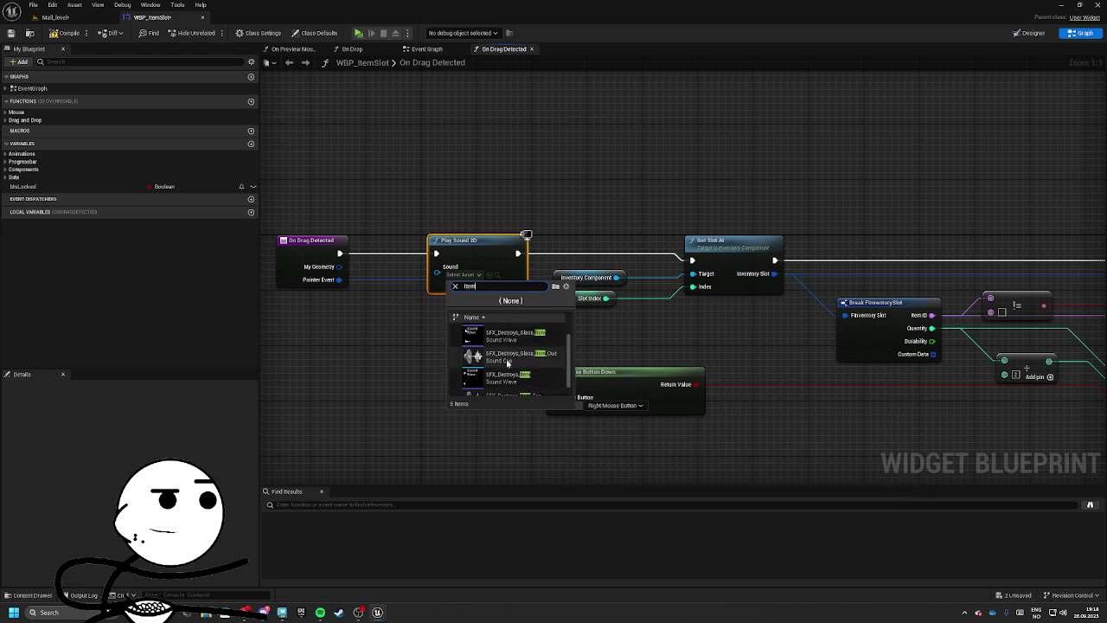
left_click(484, 331)
left_click(501, 275)
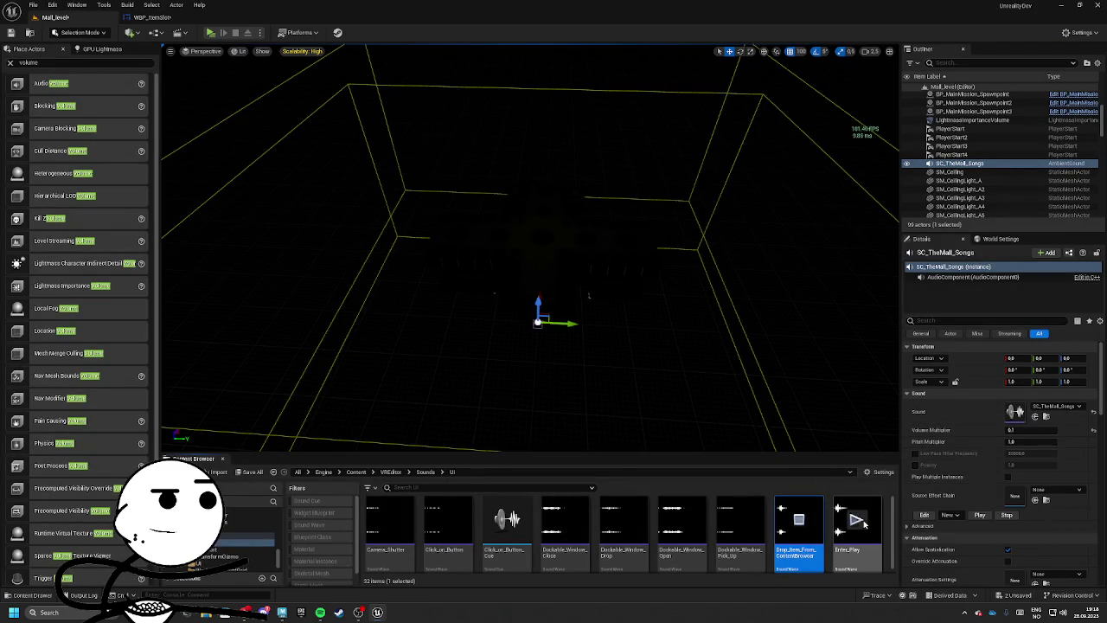
Step: Make the Content Browser taller and open UltimateHorrorSoundsPack's WAV folder under FabPacks > Audio
left_click(324, 472)
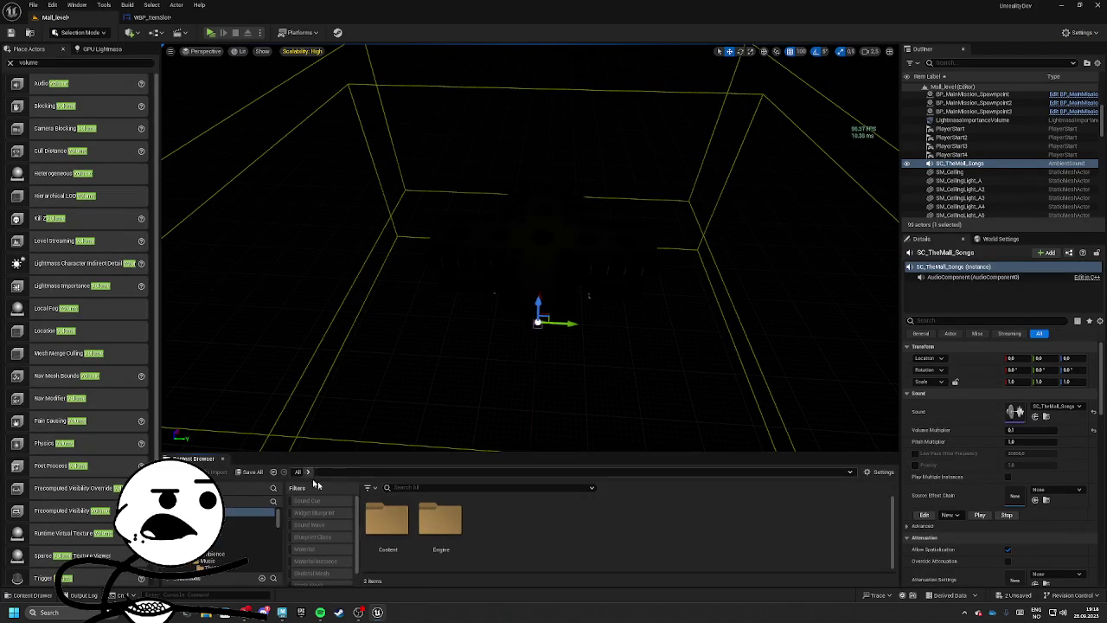
left_click(246, 516)
left_click(386, 530)
double_click(386, 530)
key("Right")
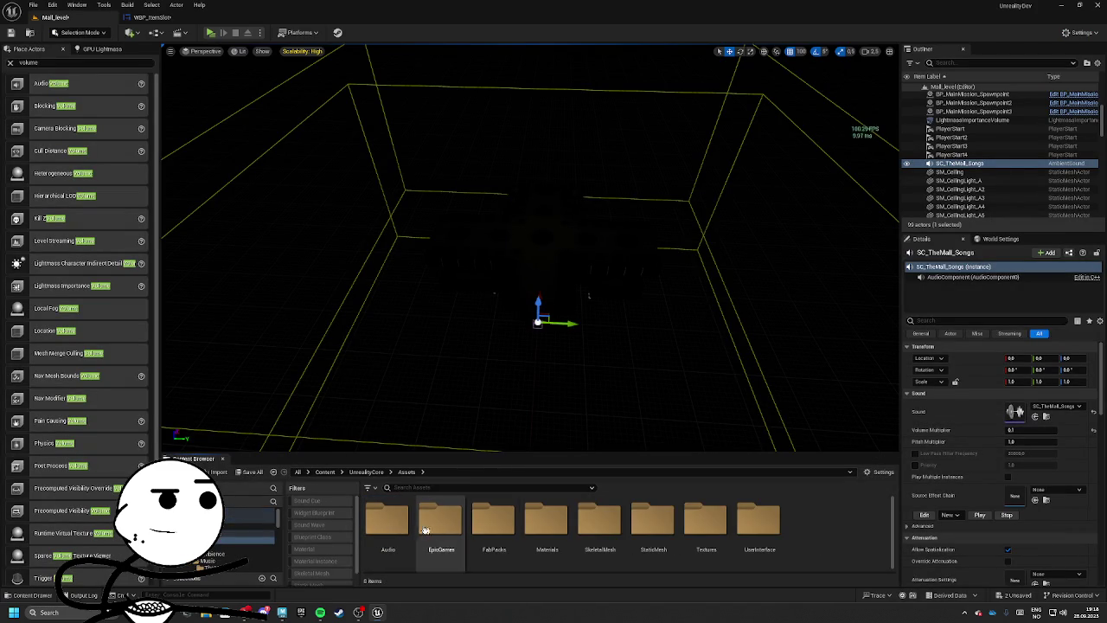
key("Right")
key("Return")
key("Left")
key("Left")
key("Return")
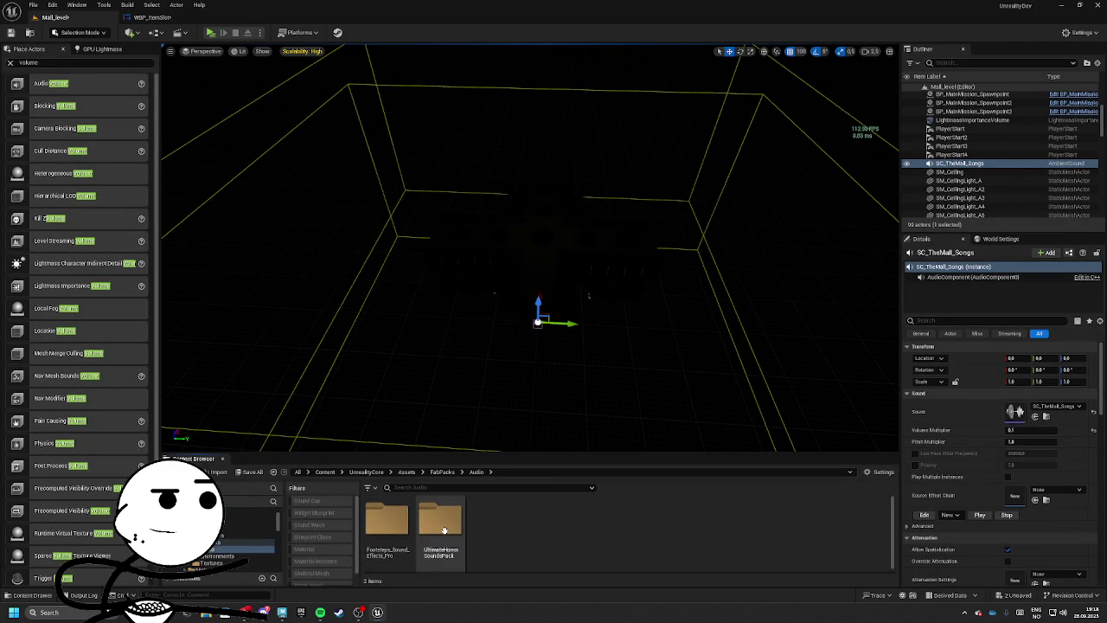
left_click_drag(470, 455, 470, 389)
double_click(439, 454)
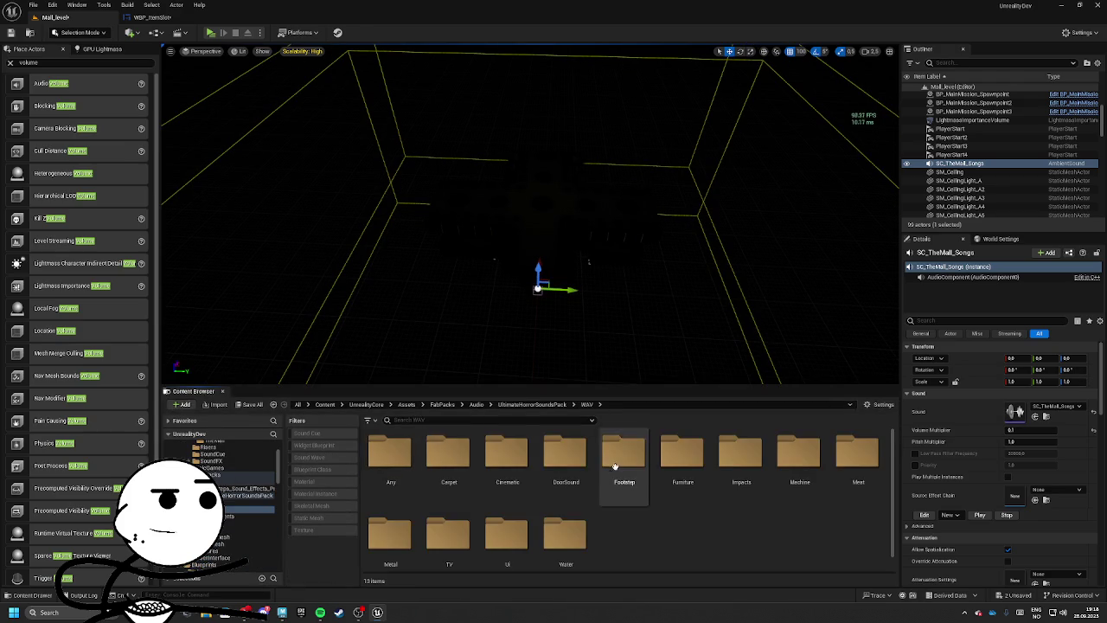
Step: Look into the UI and Any folders, previewing sounds such as SFX_Rustling_1
double_click(507, 530)
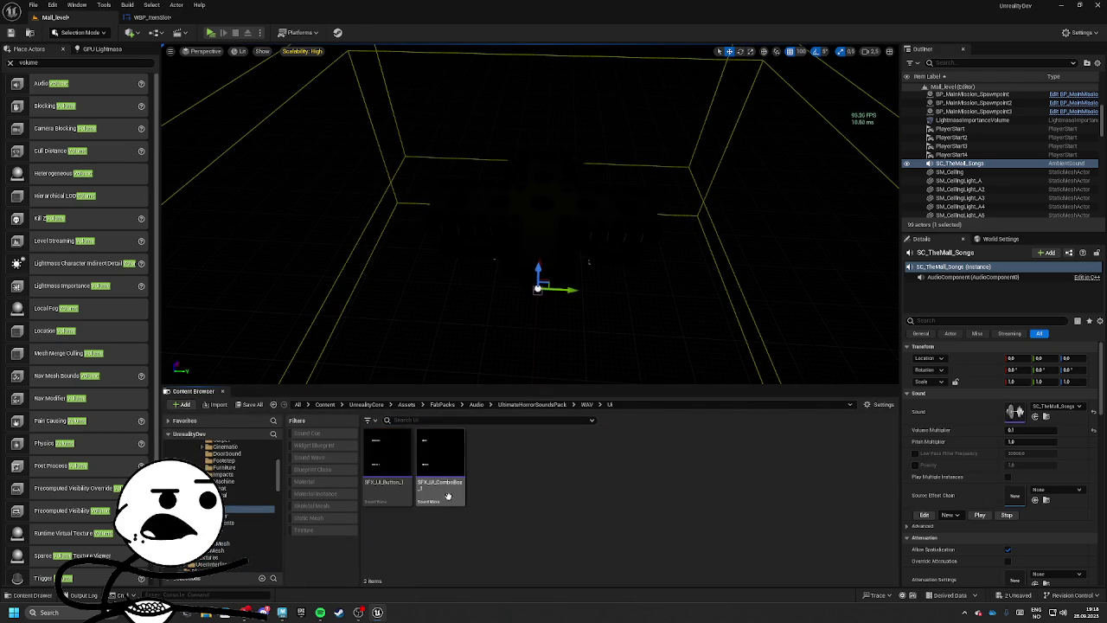
left_click(585, 405)
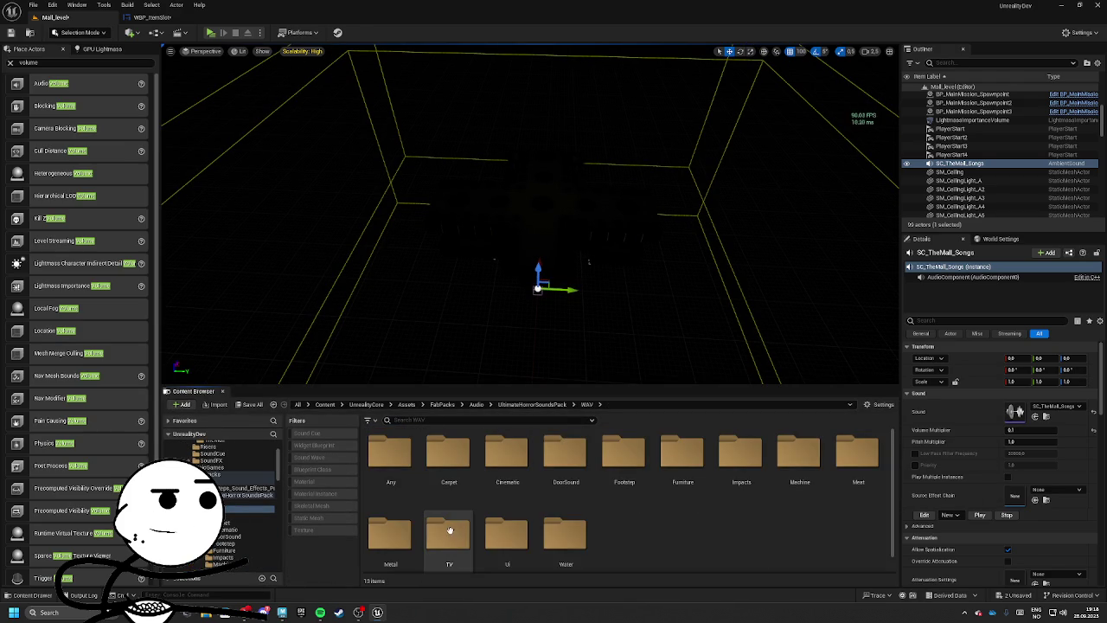
double_click(407, 461)
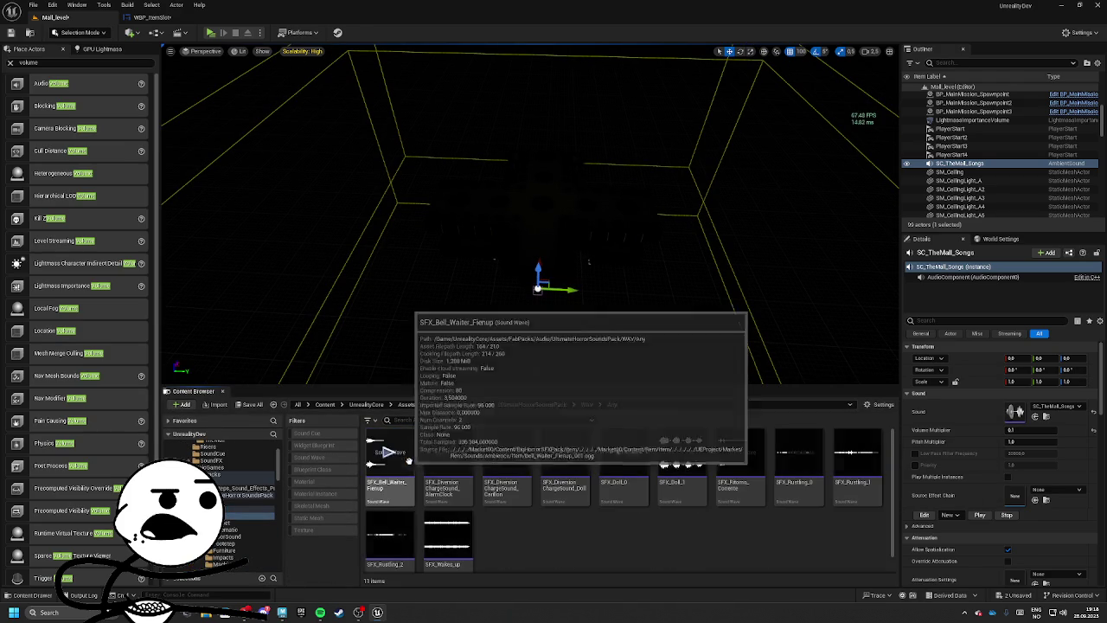
left_click(403, 455)
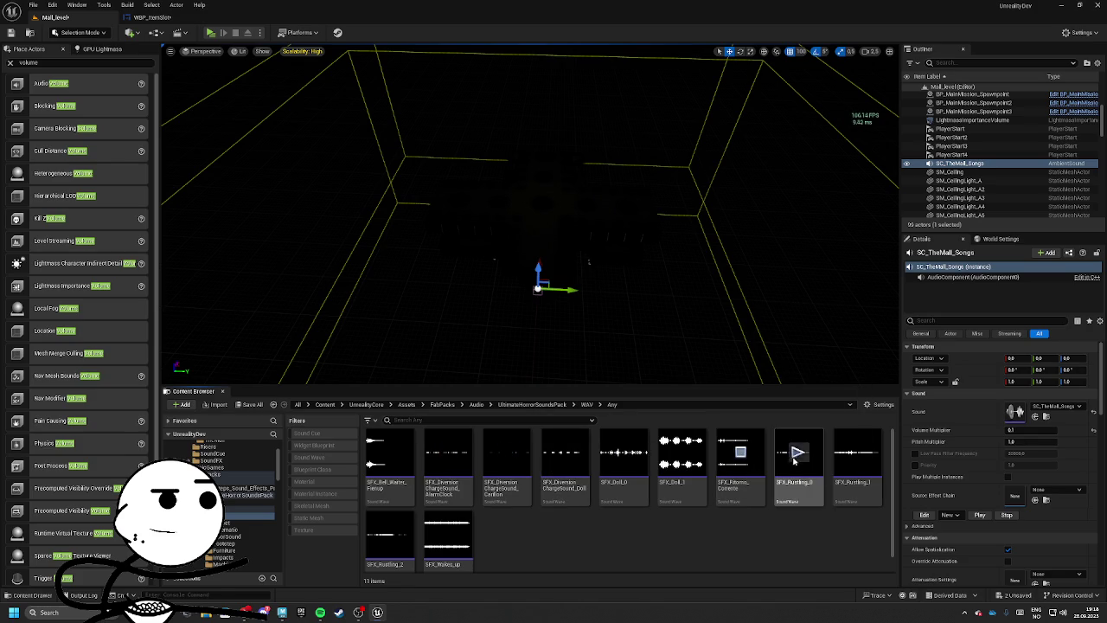
left_click(856, 452)
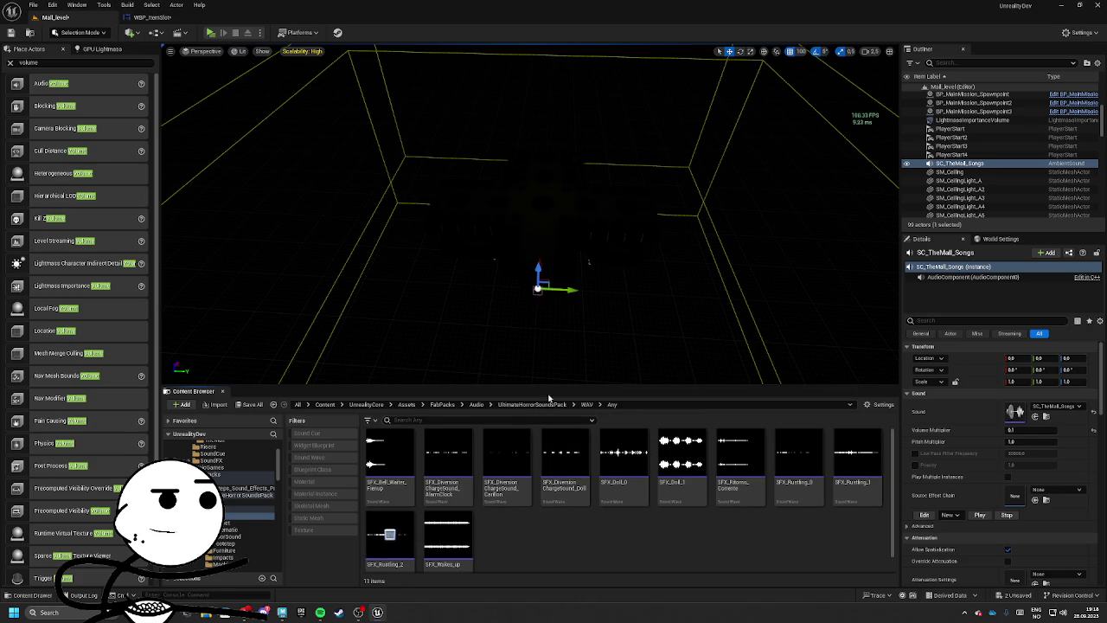
left_click(588, 404)
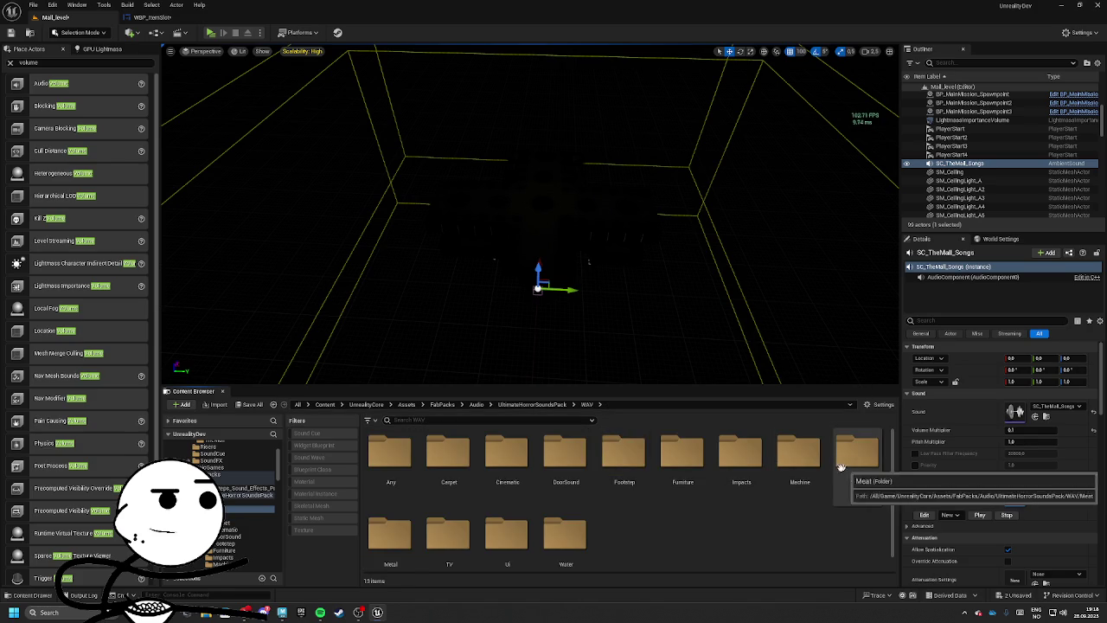
Step: Preview Furniture sounds SFX_Opening_Ante_0 and SFX_Opening_Ante_1, then return to WAV
double_click(660, 465)
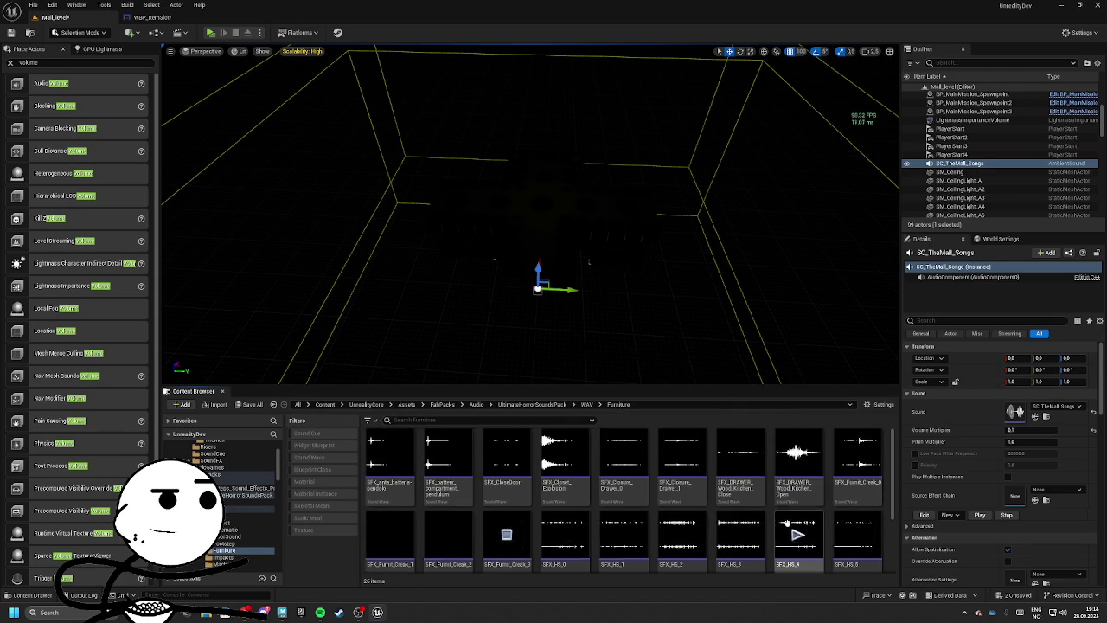
scroll(798, 528, "down", 2)
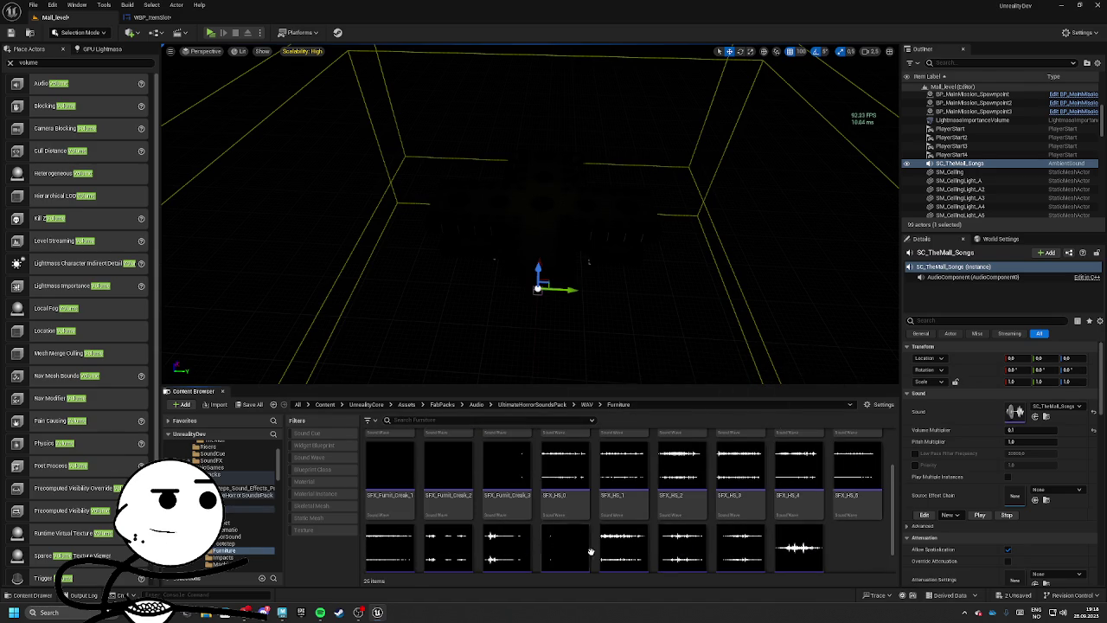
scroll(564, 550, "down", 1)
left_click(622, 520)
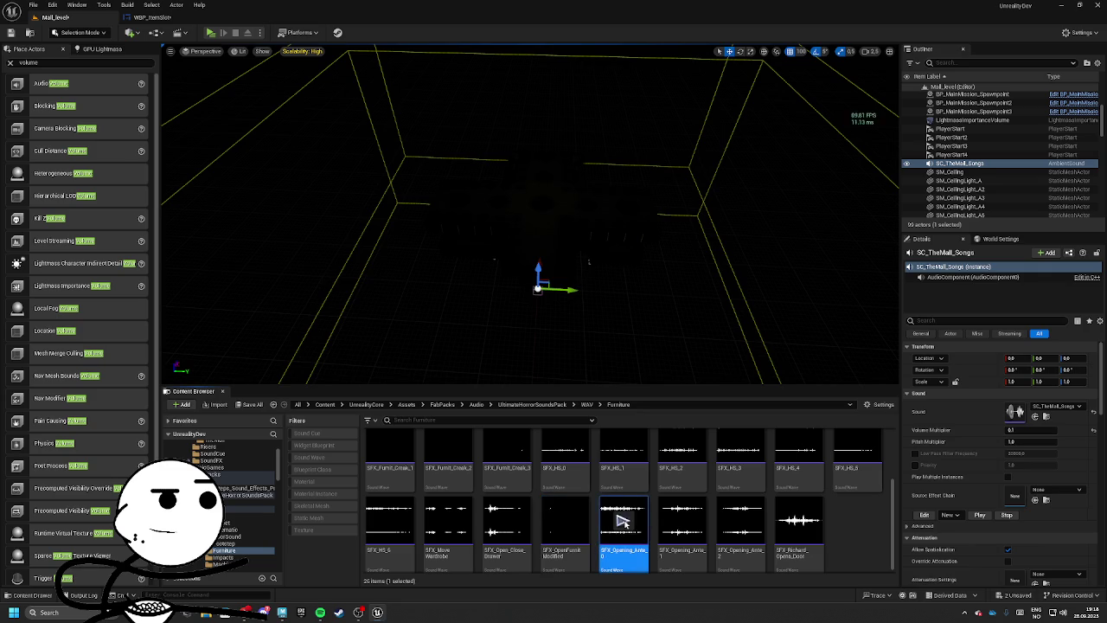
left_click(681, 522)
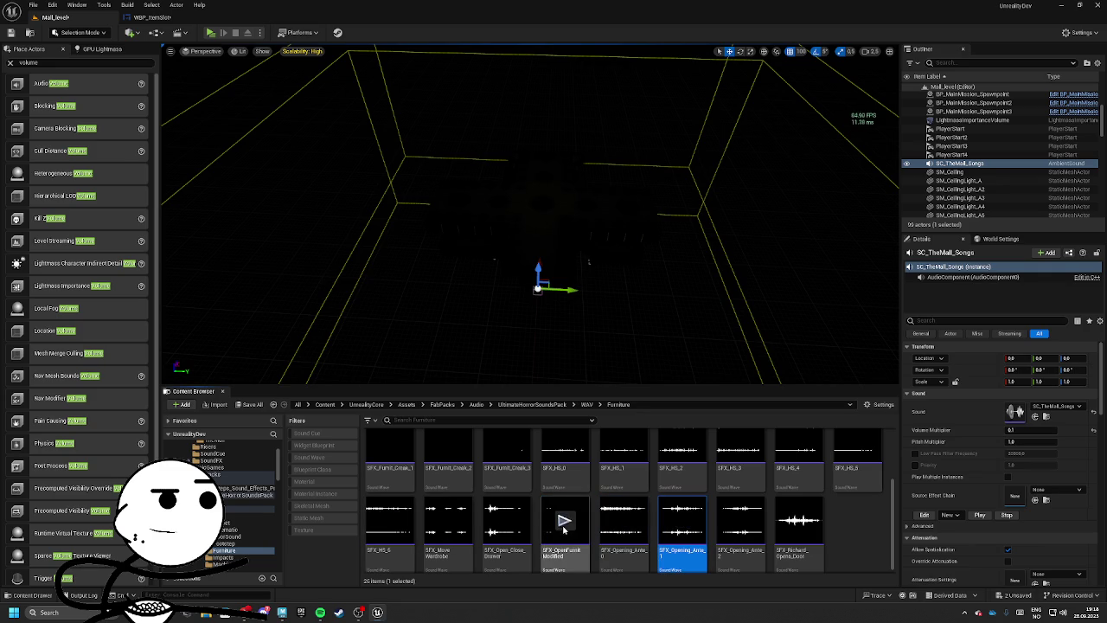
left_click(587, 408)
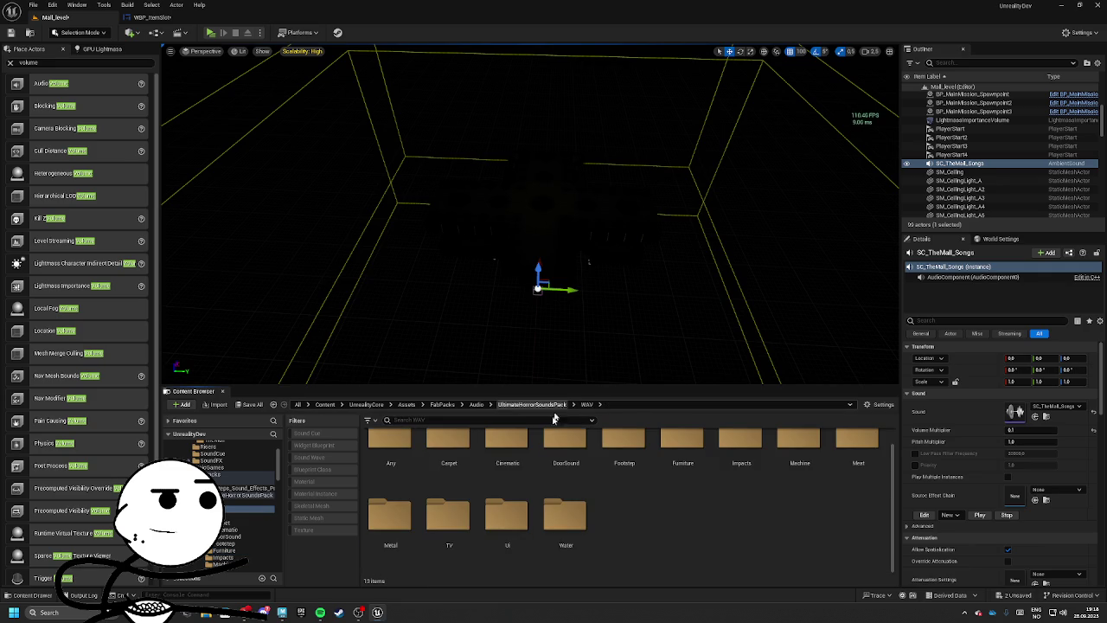
Step: Preview TV_Static_Noise_1 in the TV folder, then browse the DoorSound folder
double_click(447, 523)
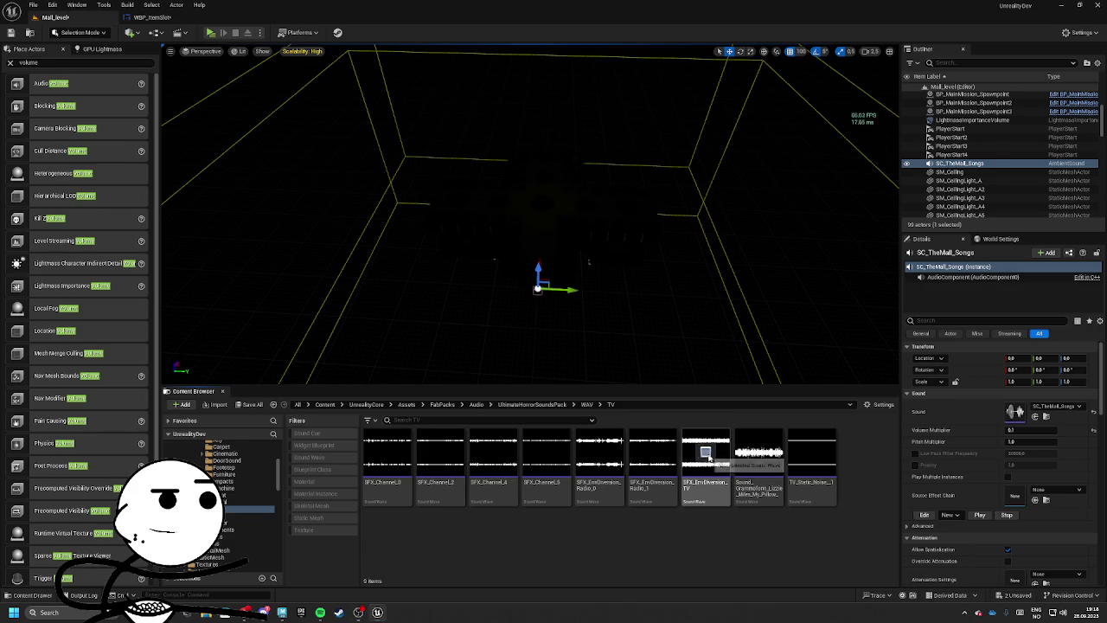
mouse_move(664, 461)
left_click(812, 458)
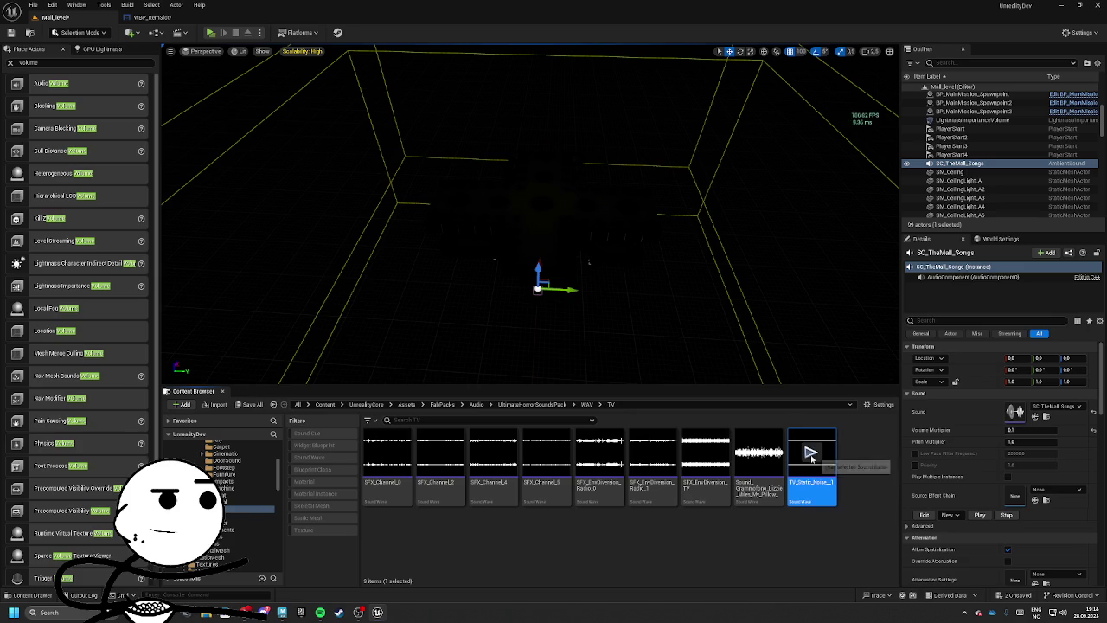
left_click(589, 405)
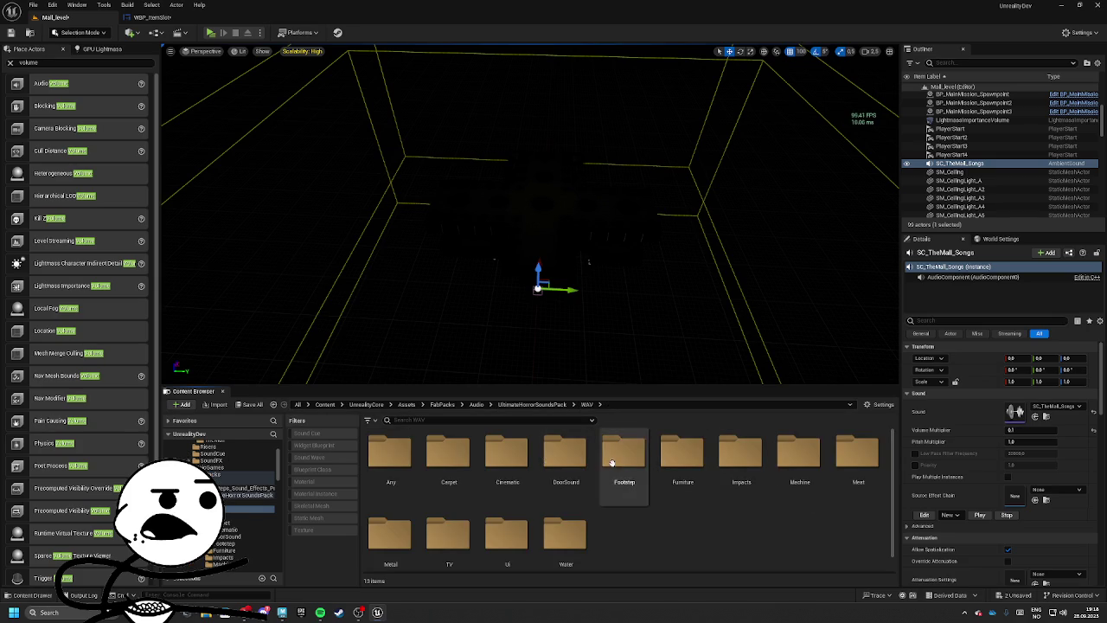
double_click(566, 454)
scroll(564, 368, "up", 6)
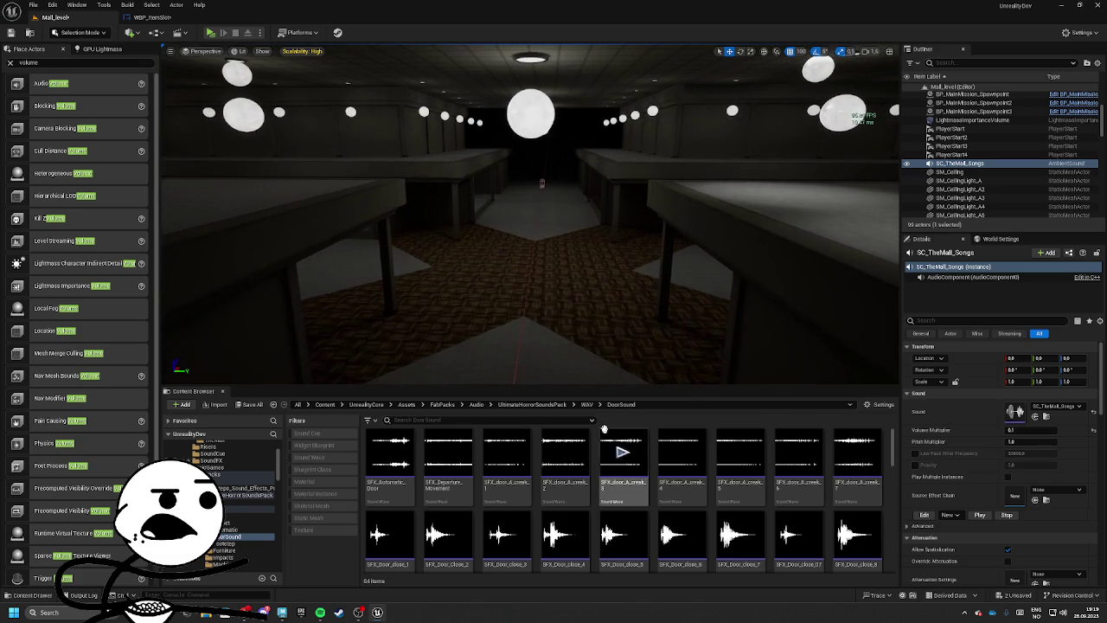
left_click(591, 404)
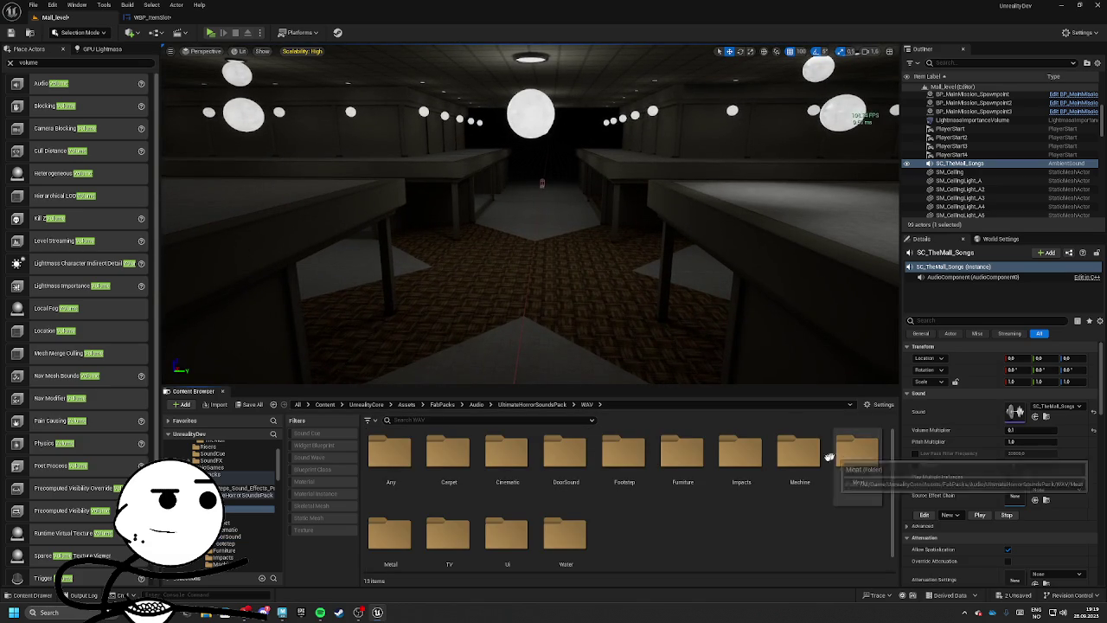
Step: Open the Cinematic folder under WAV and preview the hallucination sound
scroll(684, 465, "down", 1)
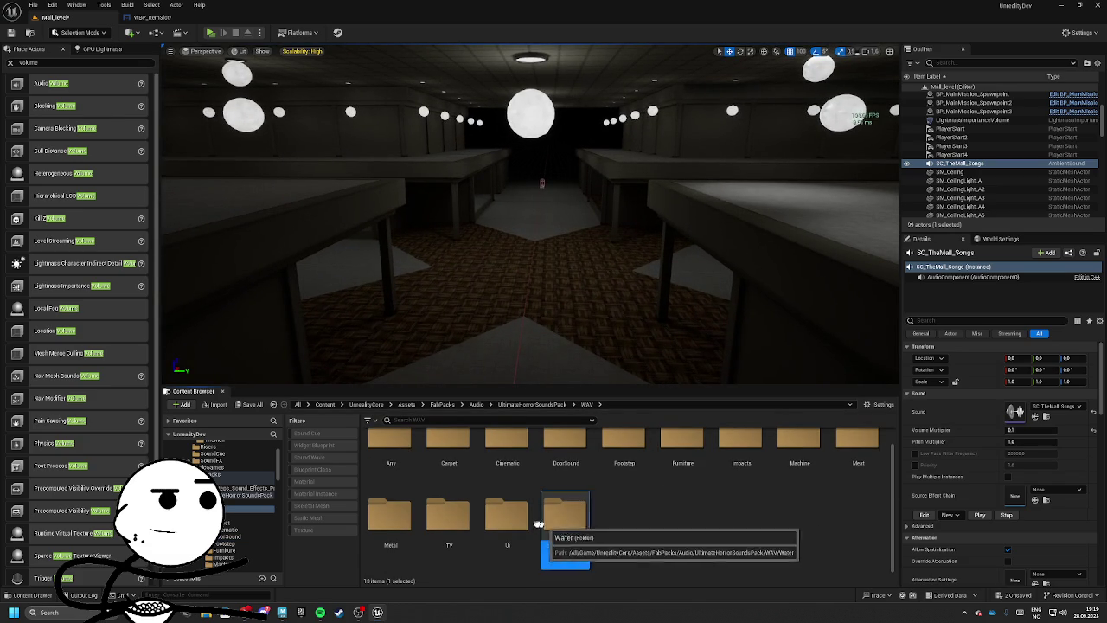
left_click(389, 517)
scroll(390, 517, "up", 1)
left_click(456, 468)
double_click(507, 455)
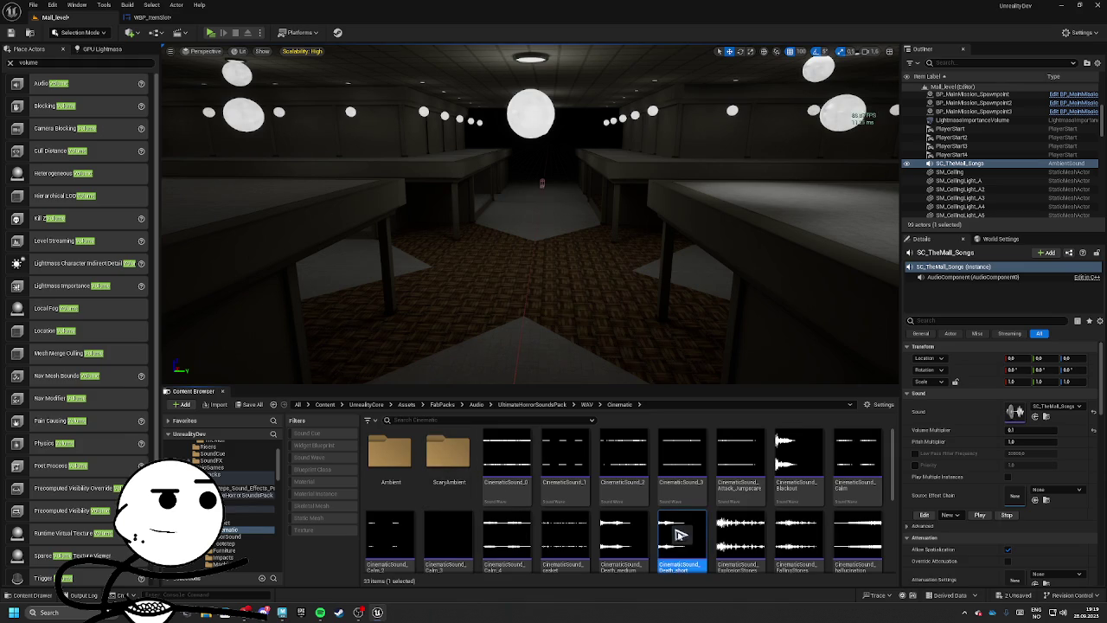
left_click(858, 535)
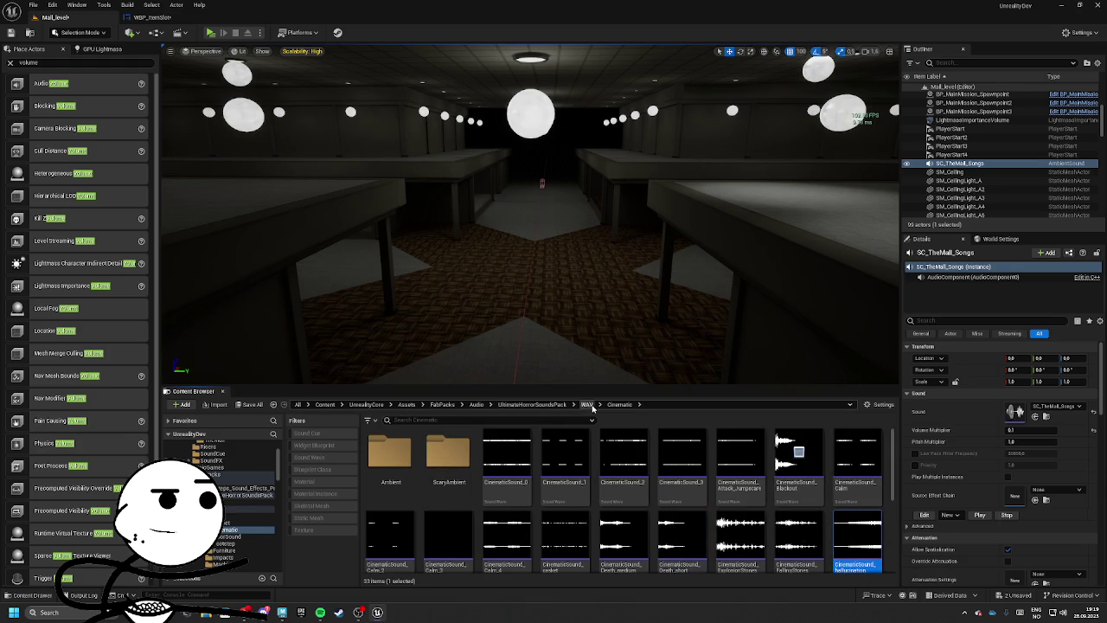
Step: Glance at WBP_ItemSlot, then return to Mall_level and start playing the level
left_click(154, 17)
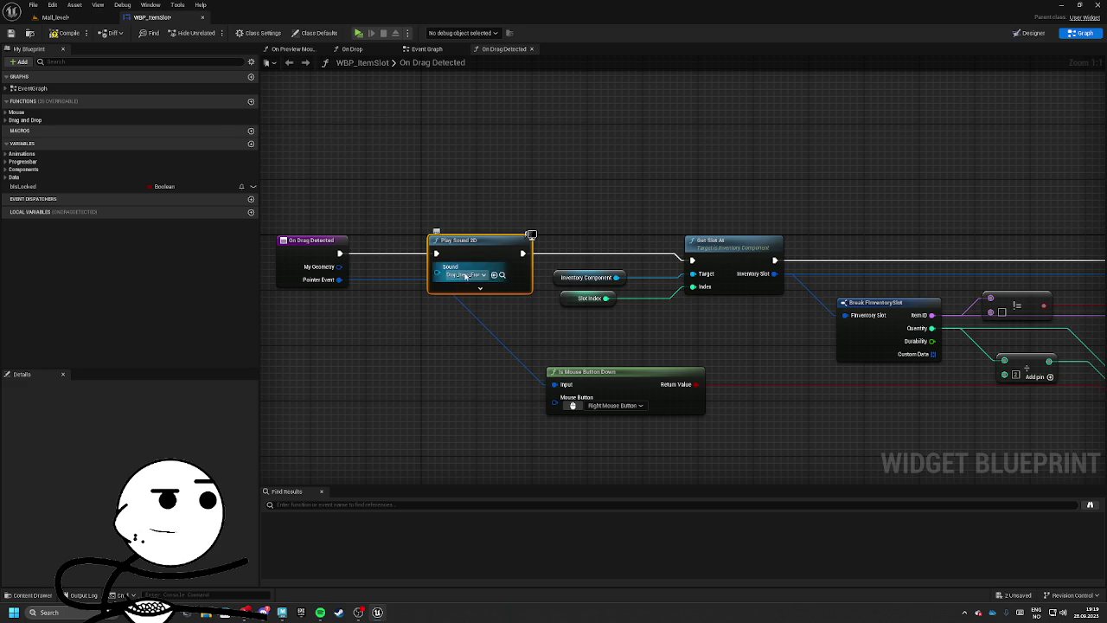
left_click(56, 17)
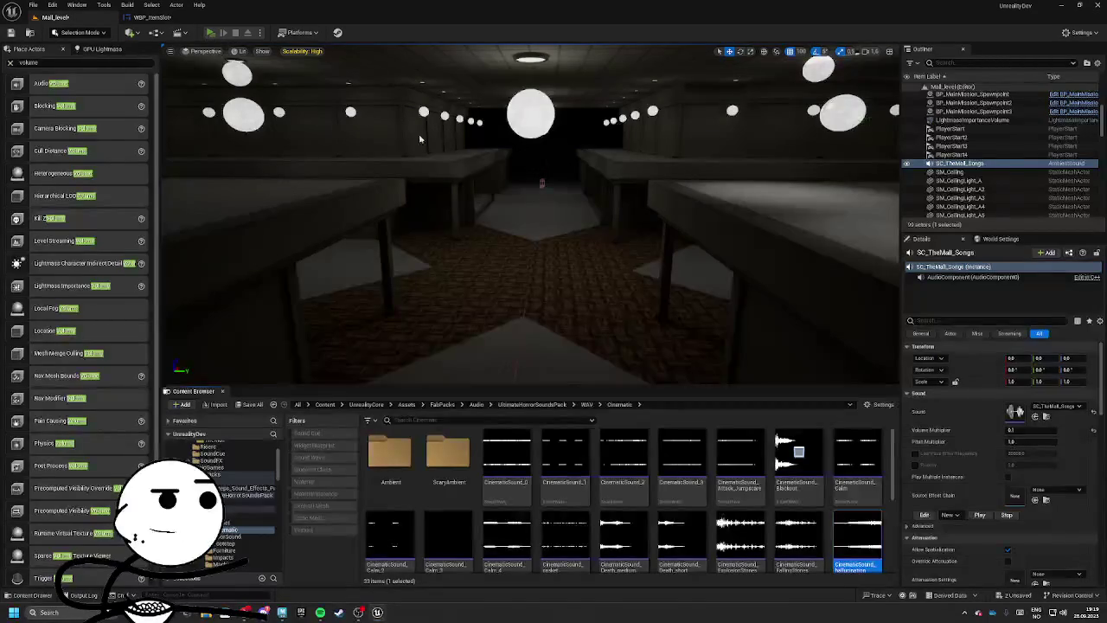
key("alt+p")
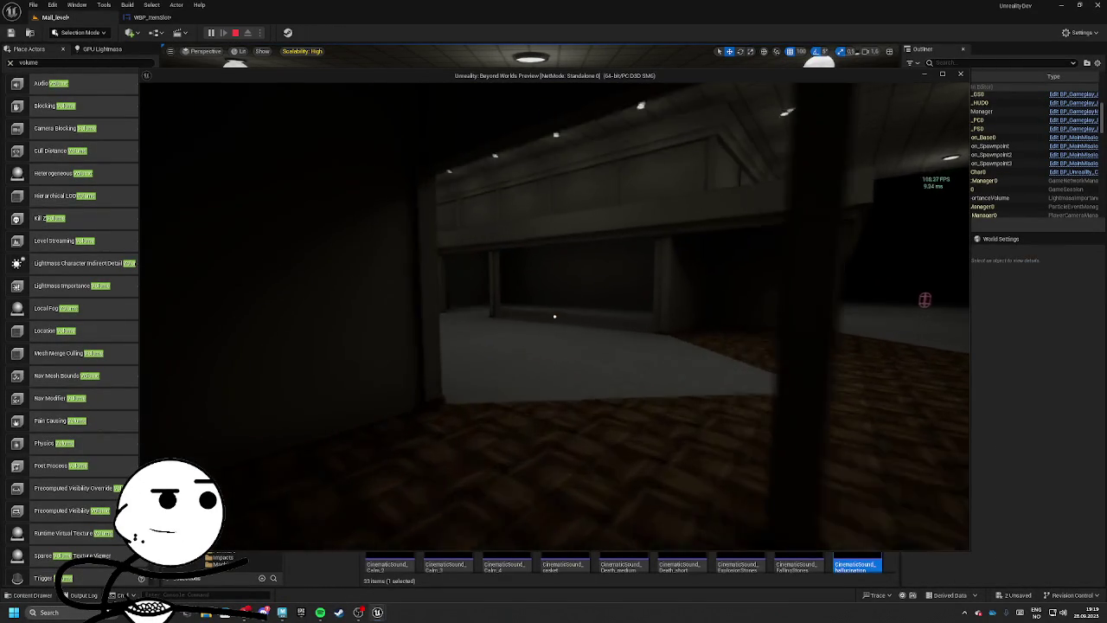
Step: Walk the mall, open and close the loot inventory, then stop play and switch to WBP_ItemSlot
key("w")
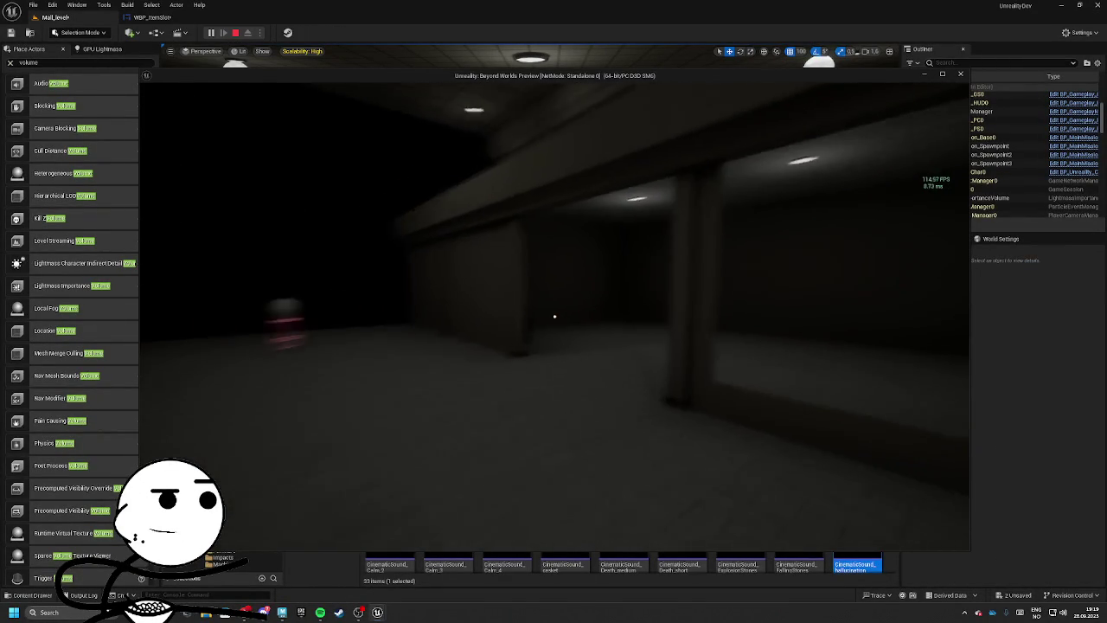
key("e")
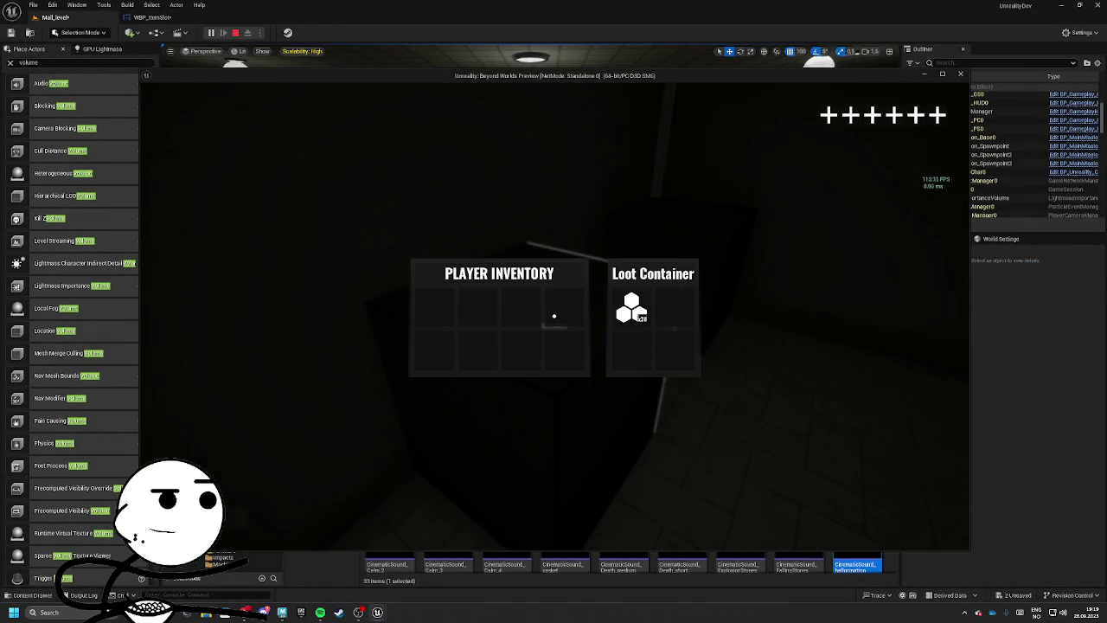
key("e")
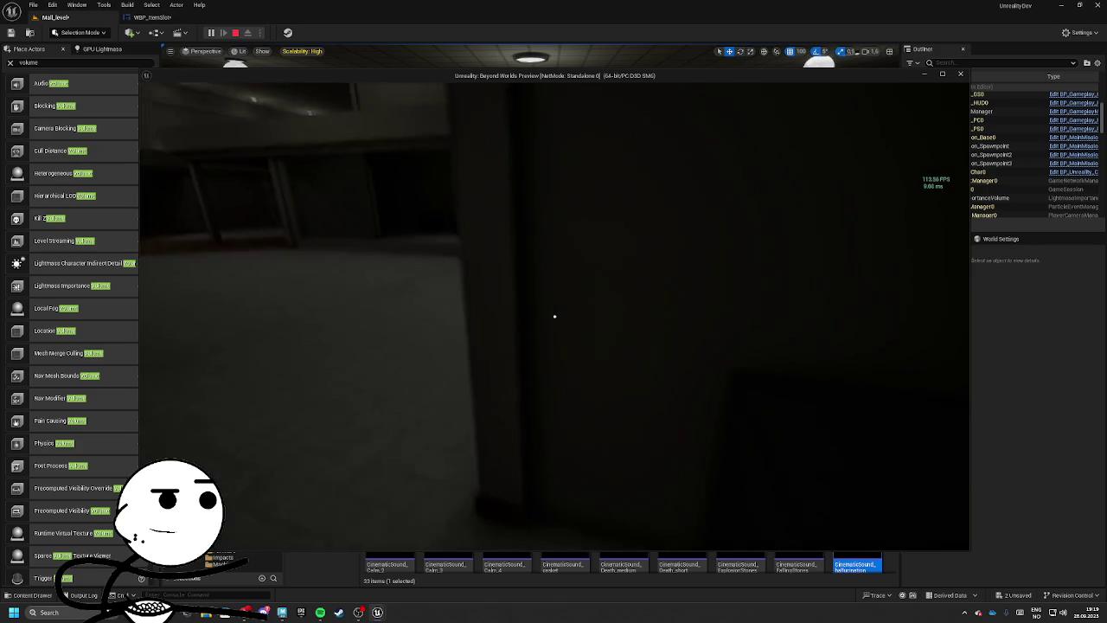
key("Escape")
left_click(139, 18)
Step: Add a Play Sound 2D node to On Drop playing Drop_Item_From_ContentBrowser
left_click(343, 50)
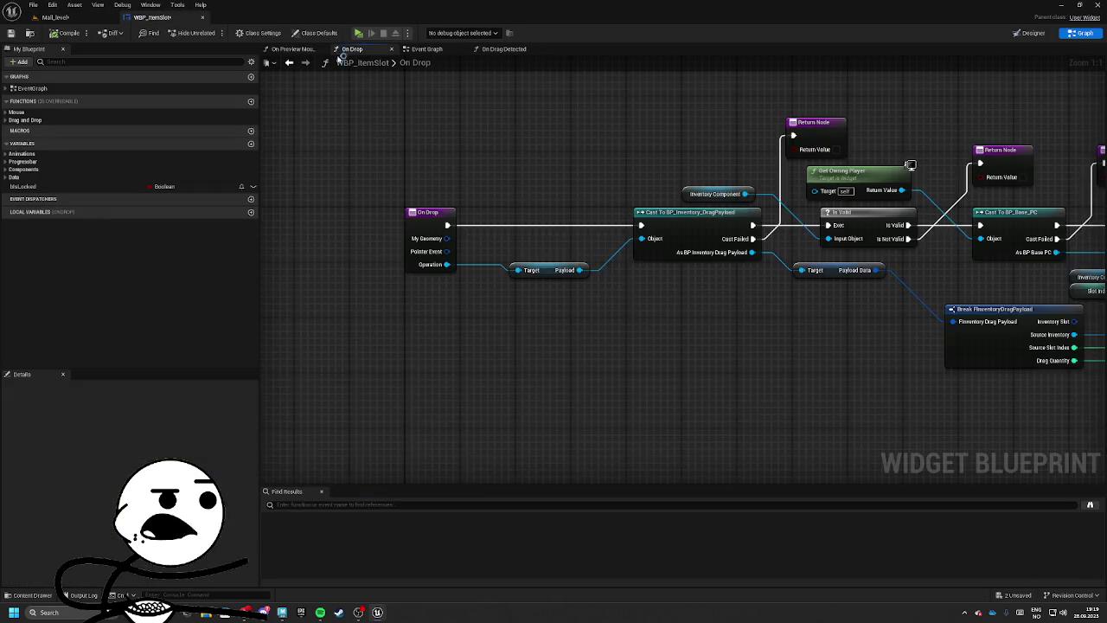
mouse_move(435, 278)
left_mouse_down()
mouse_move(495, 277)
mouse_move(494, 246)
left_mouse_up()
type("play sound")
key("Return")
left_click(532, 280)
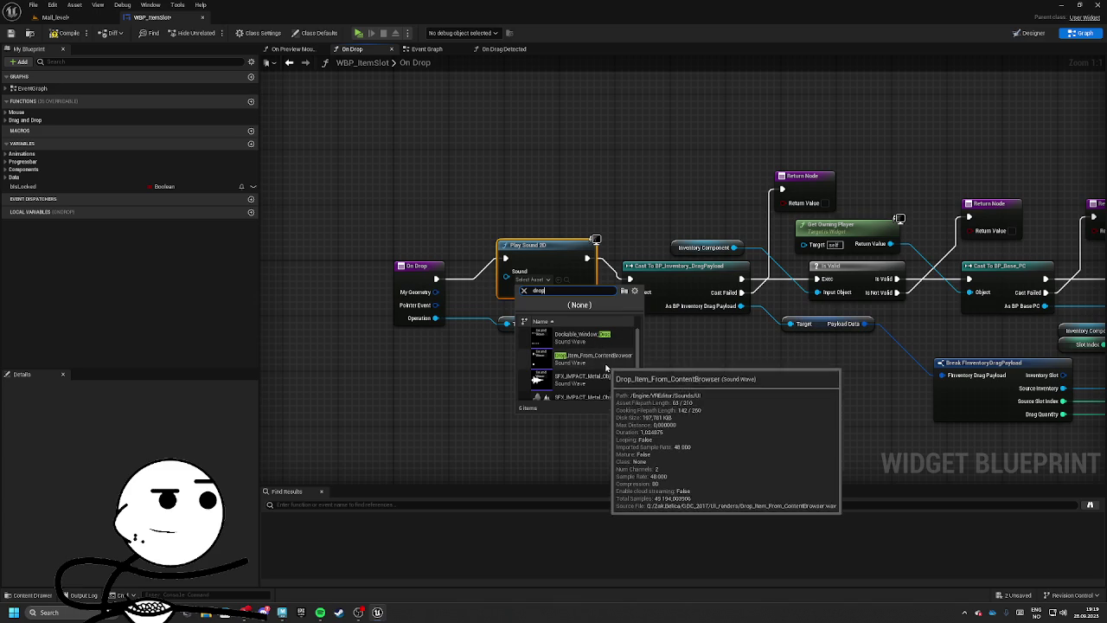
left_click(537, 357)
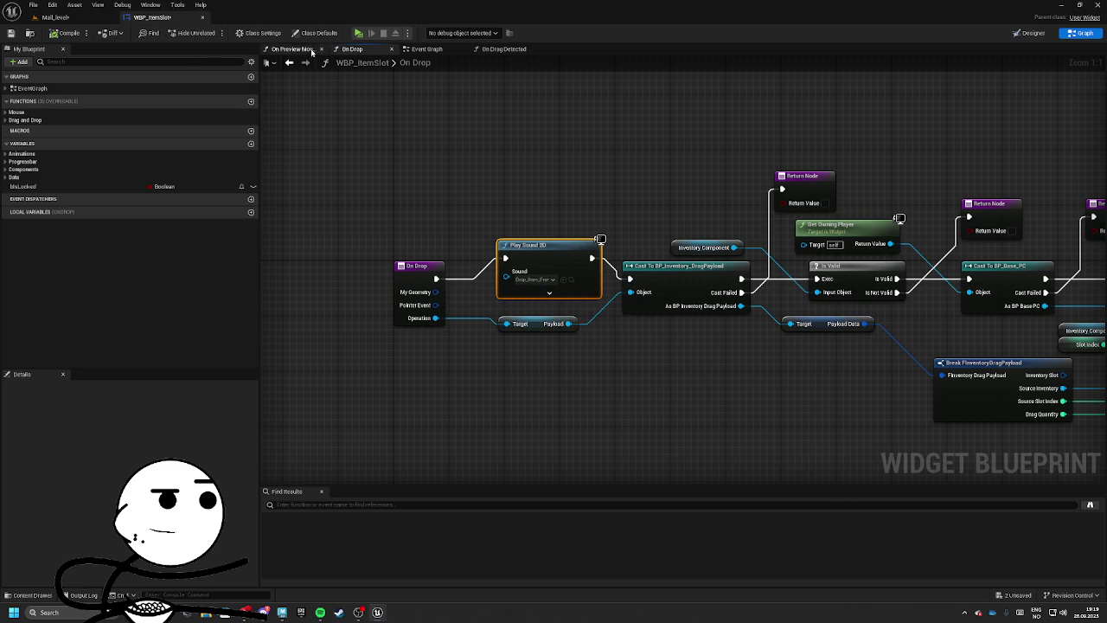
Step: Set the On Drag Detected sound node to Object_PickUp
left_click(502, 49)
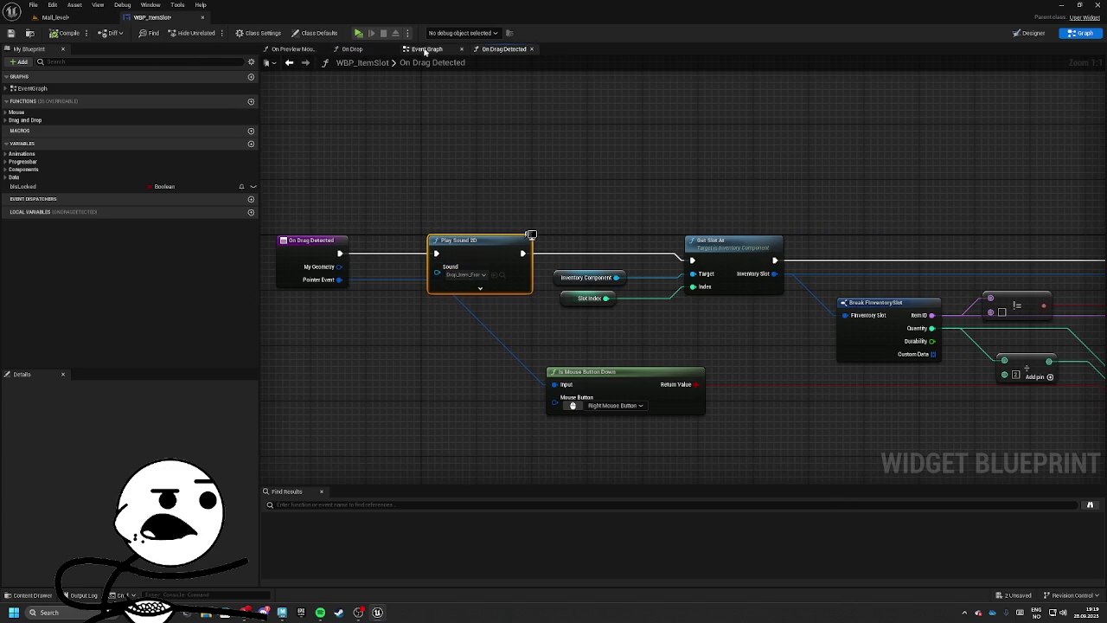
left_click(352, 49)
left_click(494, 49)
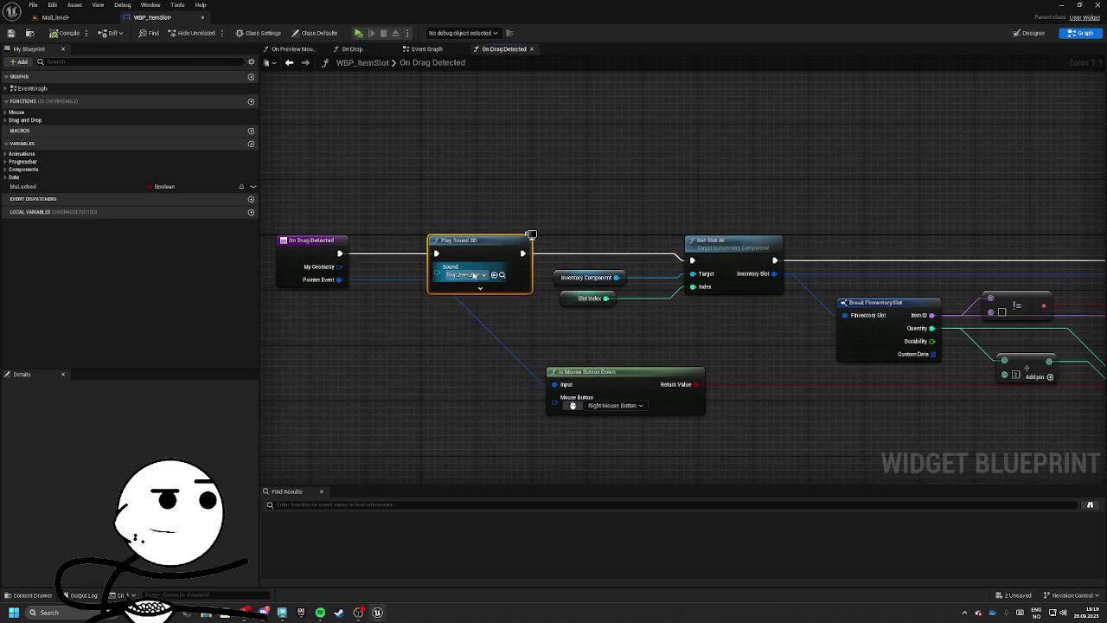
left_click(474, 275)
scroll(510, 354, "down", 2)
type("picku")
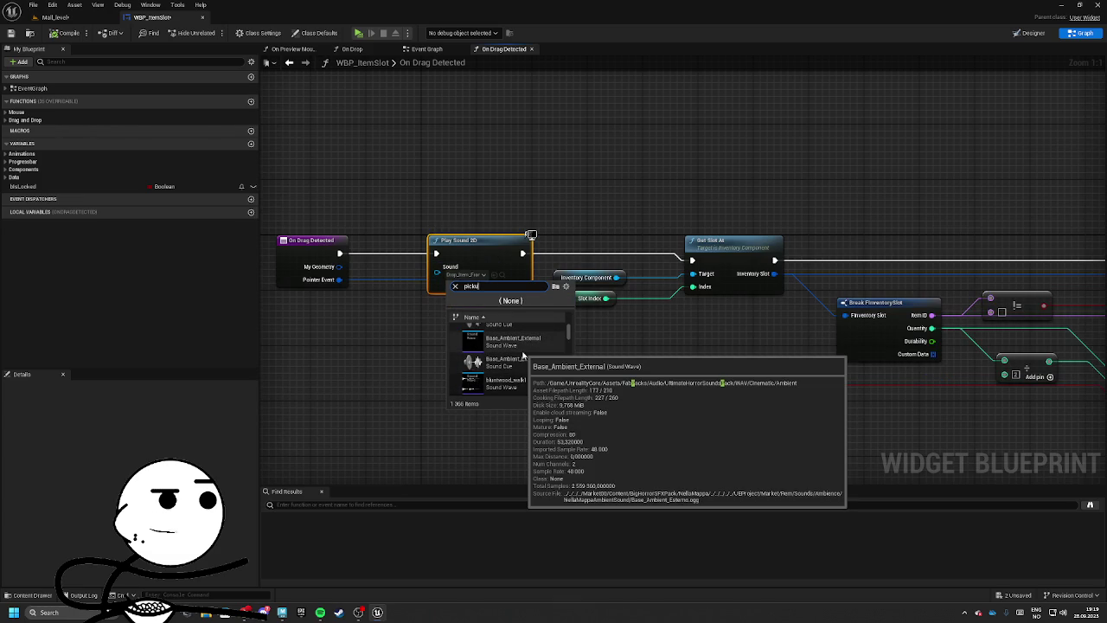
type("op")
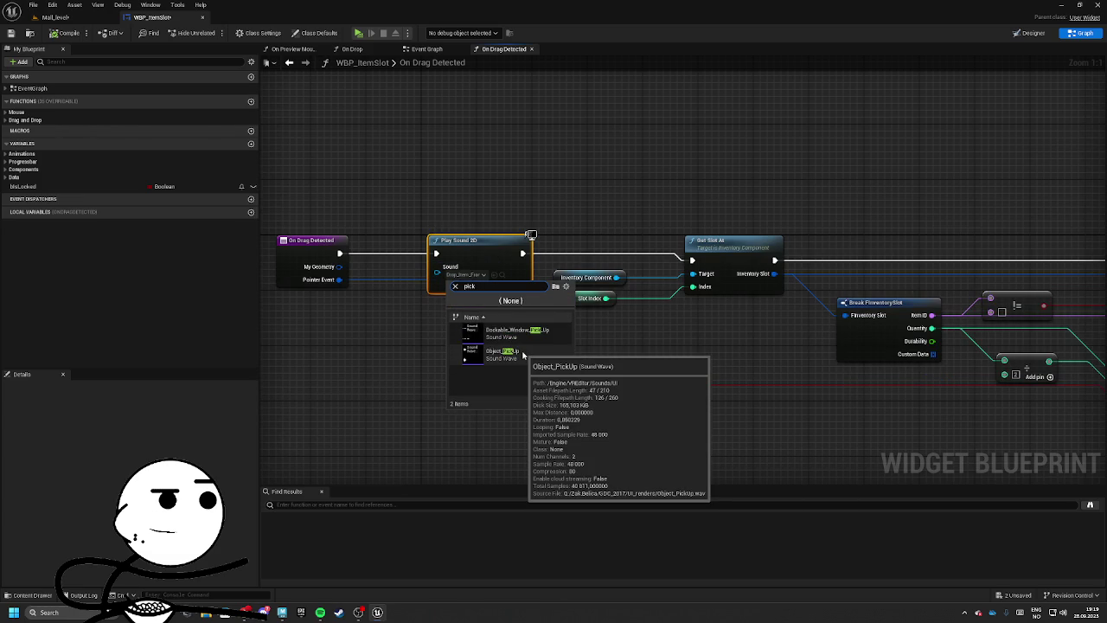
left_click(522, 353)
left_click(501, 275)
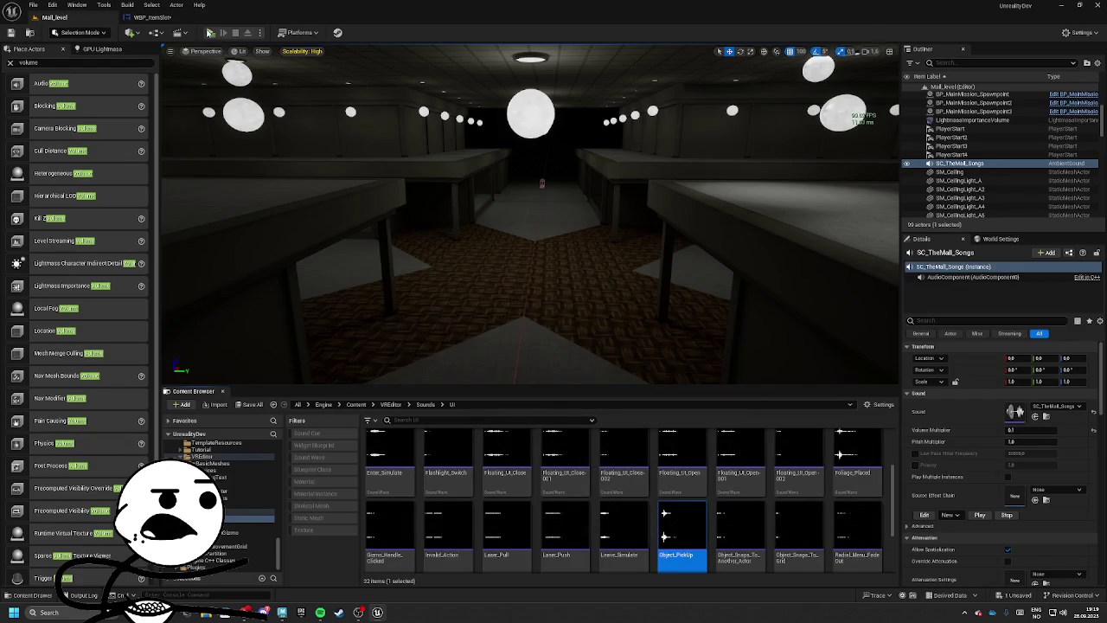
Step: Playtest the level, walking to the loot box and opening the inventory twice to drag items
left_click(210, 32)
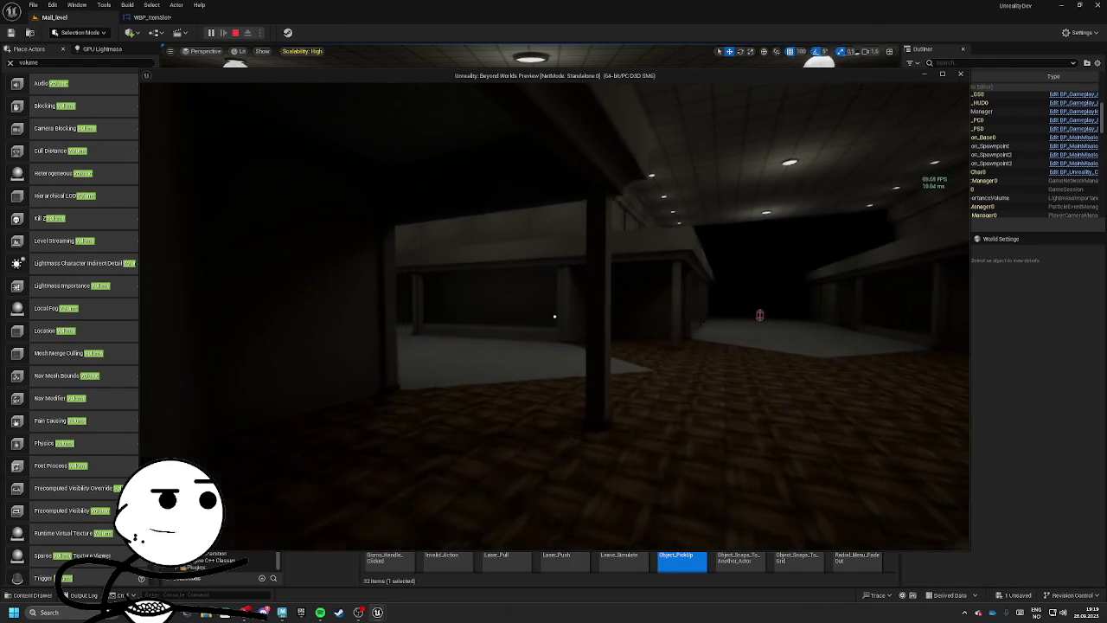
key("w")
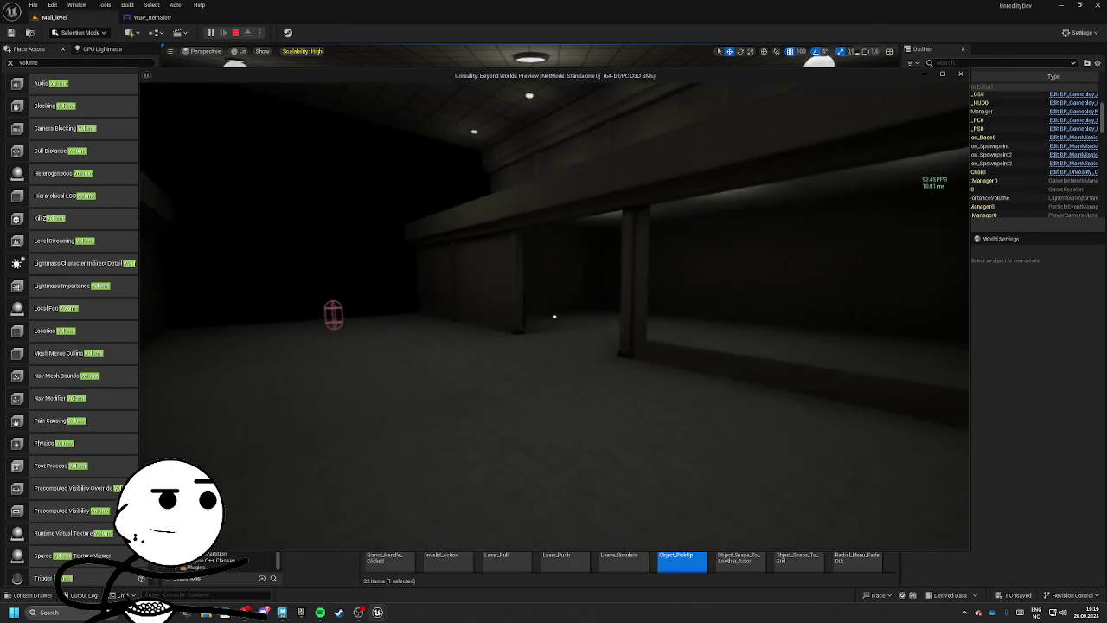
key("w")
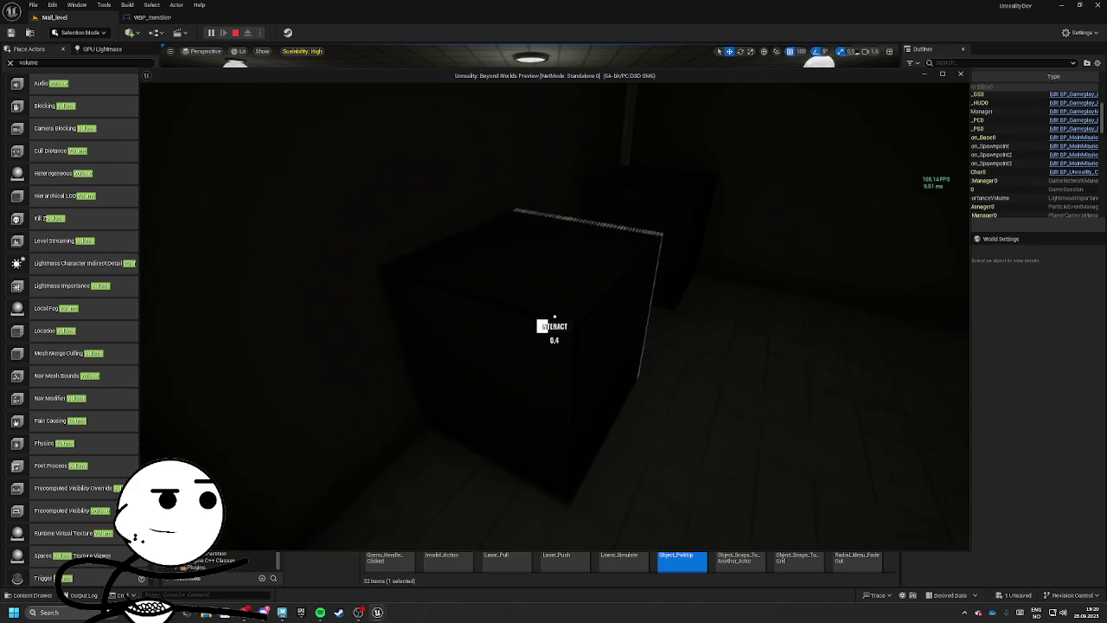
key("e")
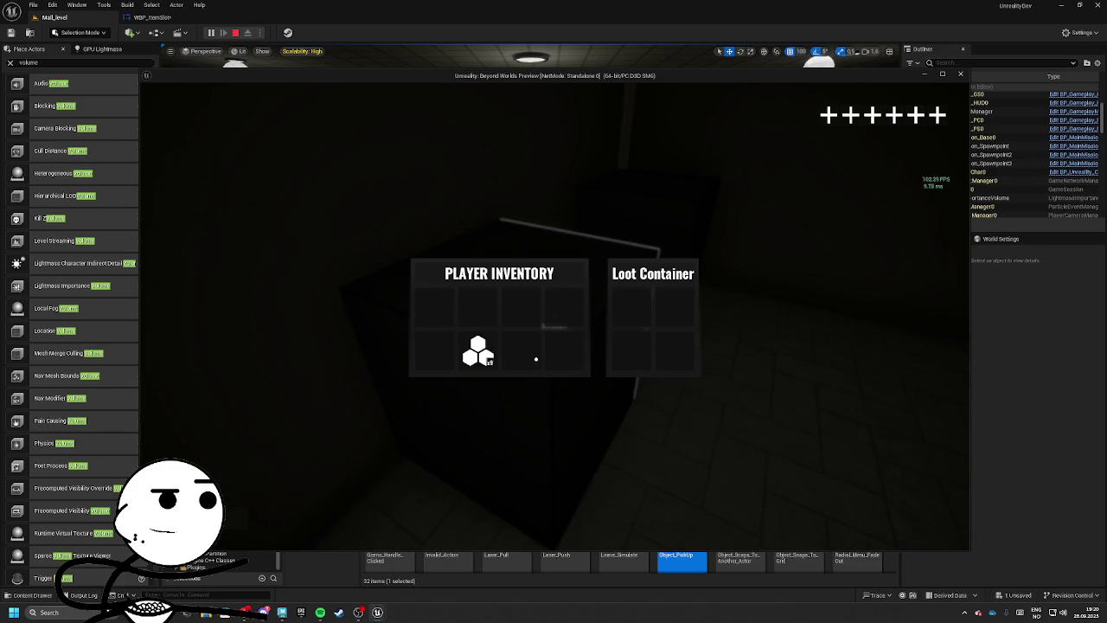
key("e")
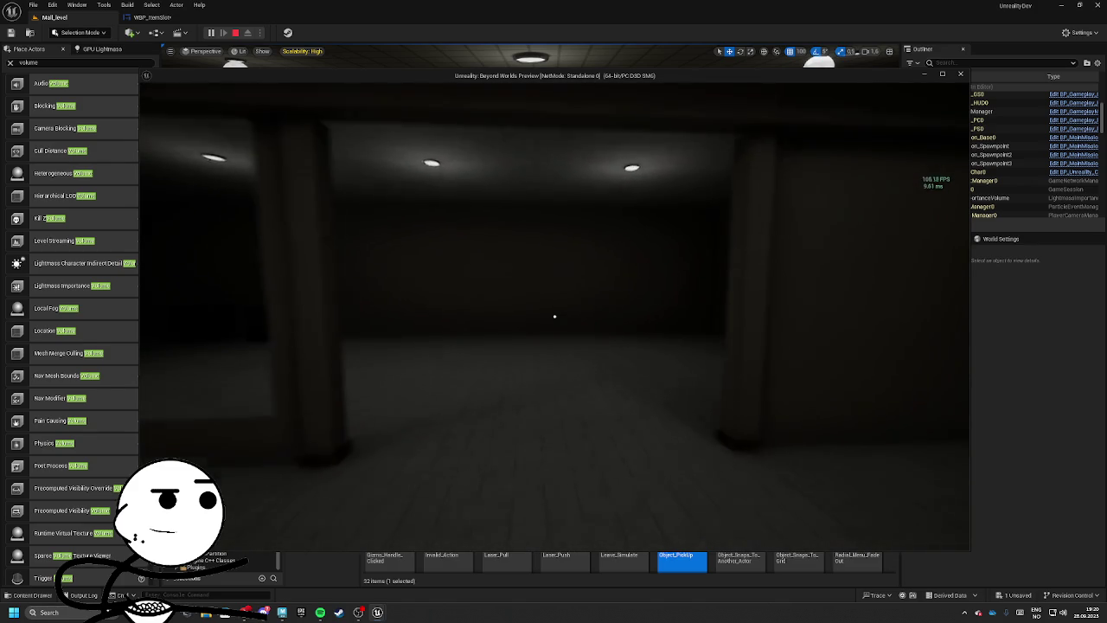
key("w")
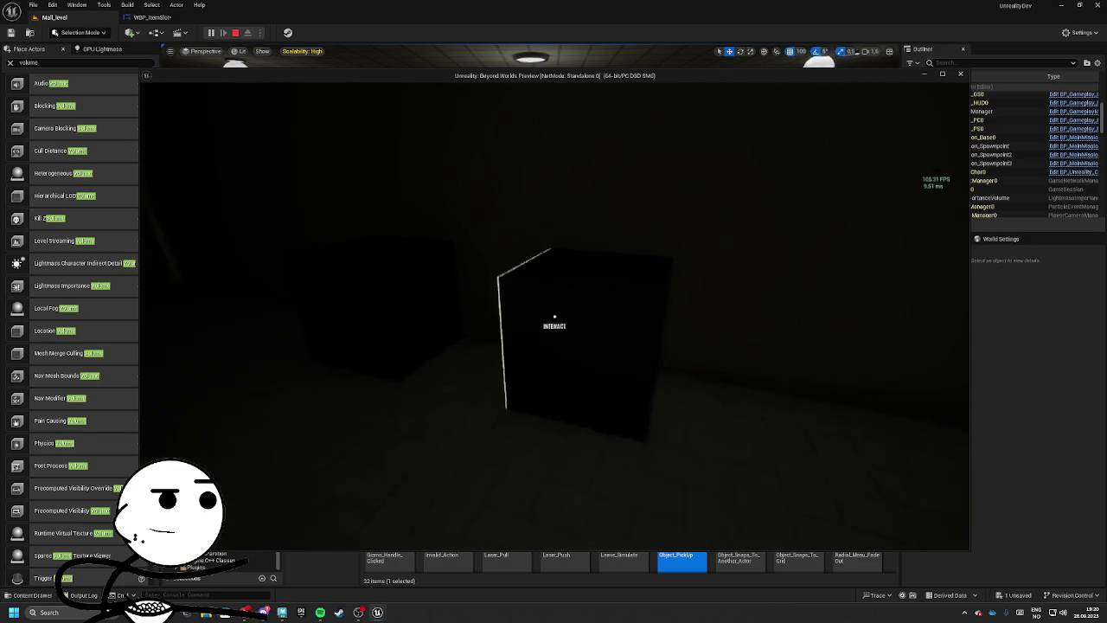
key("e")
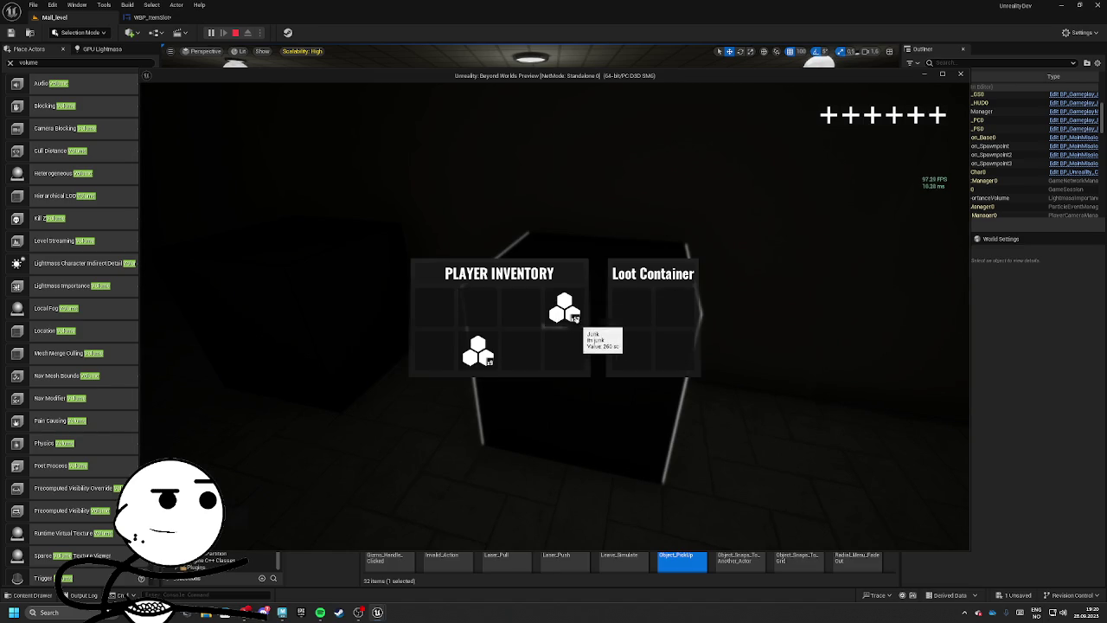
key("e")
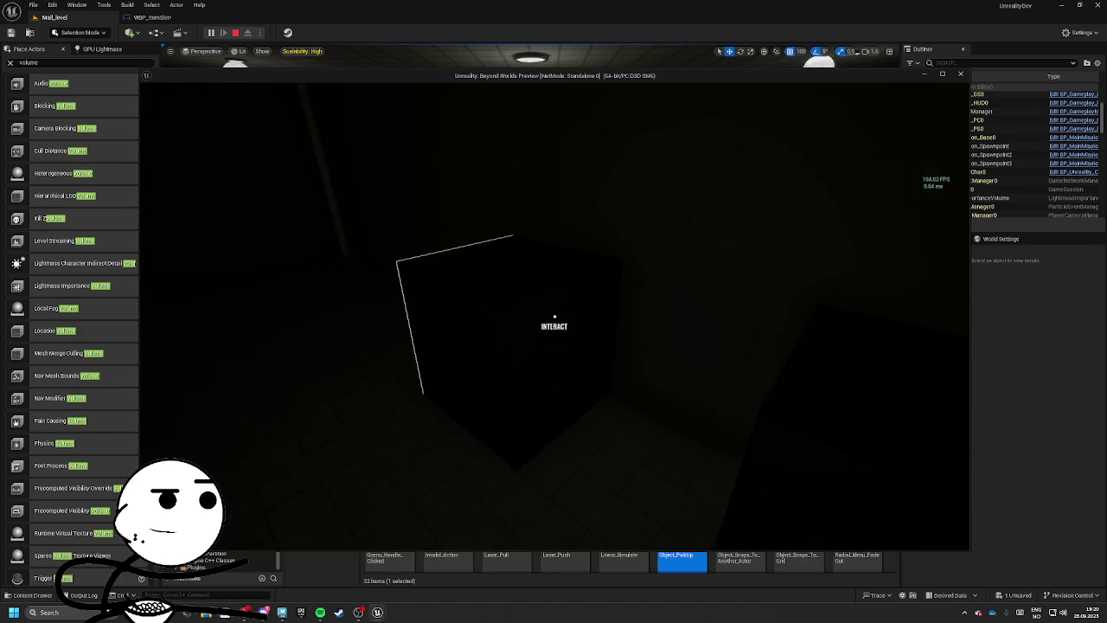
Step: Stop playing and expand the Play Sound 2D node's advanced inputs in WBP_ItemSlot
key("Escape")
left_click(152, 17)
left_click(479, 313)
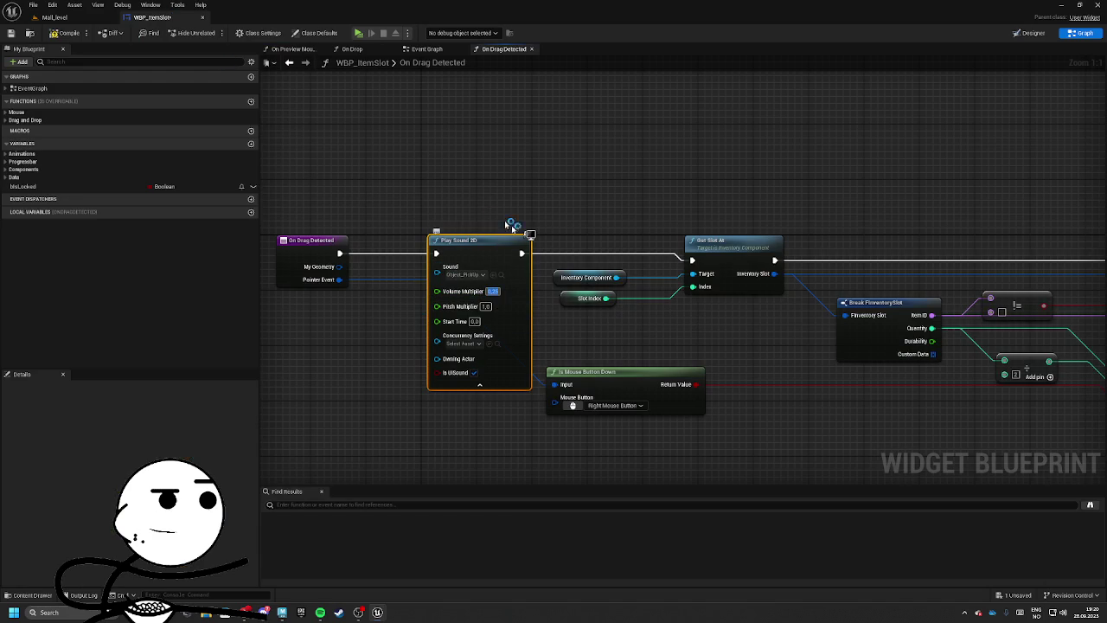
Step: Collapse the On Drag Detected sound node, then expand and collapse the On Drop Play Sound 2D inputs
left_click(484, 386)
left_click(352, 50)
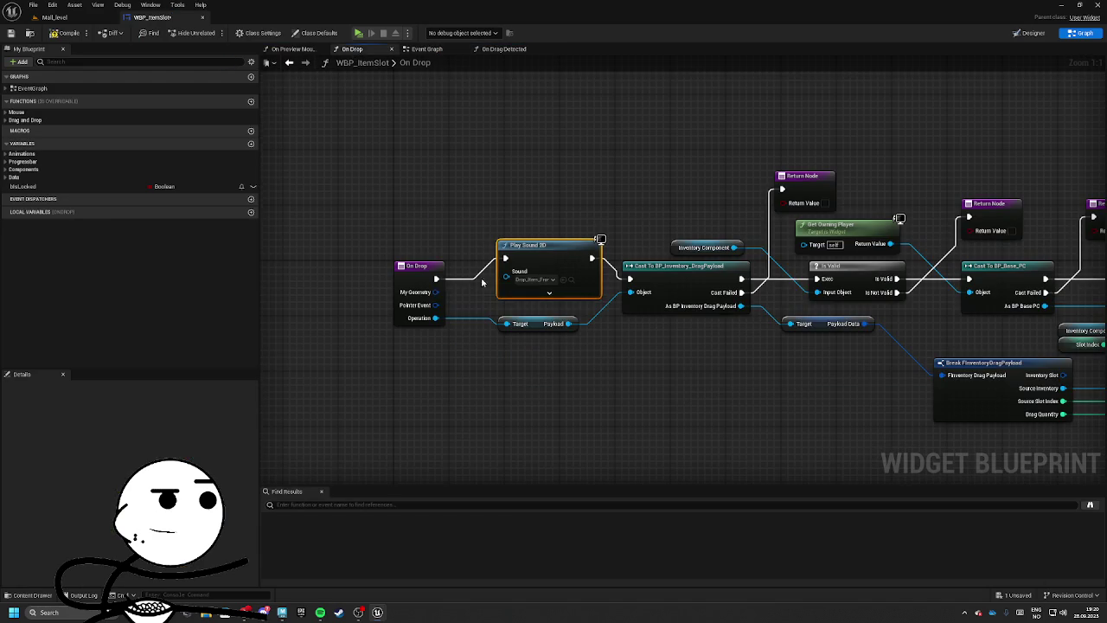
left_click(550, 293)
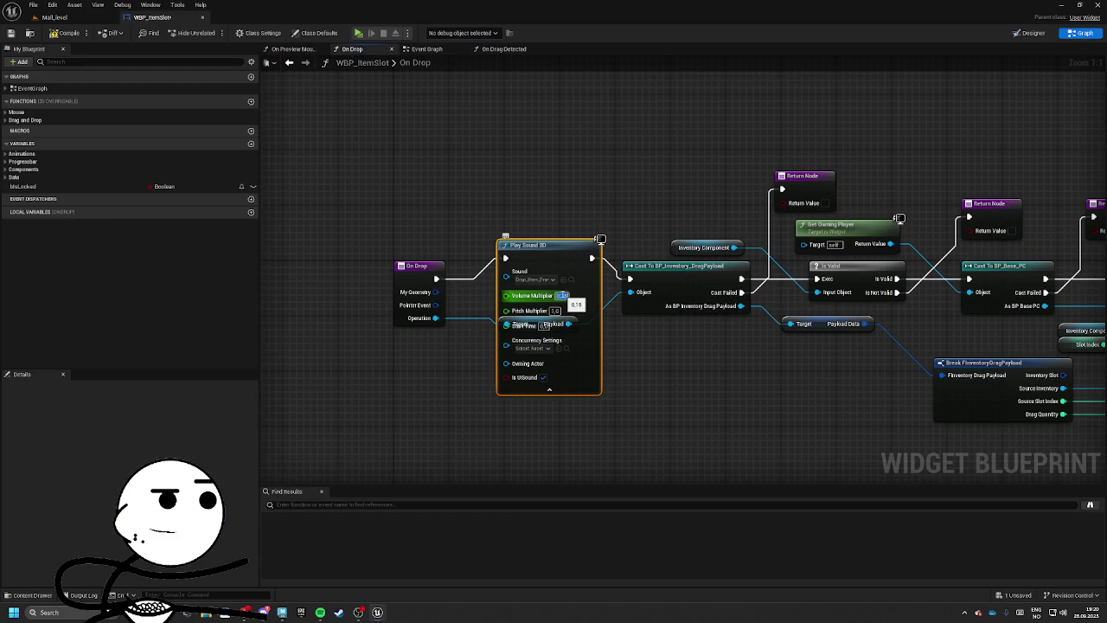
left_click(552, 390)
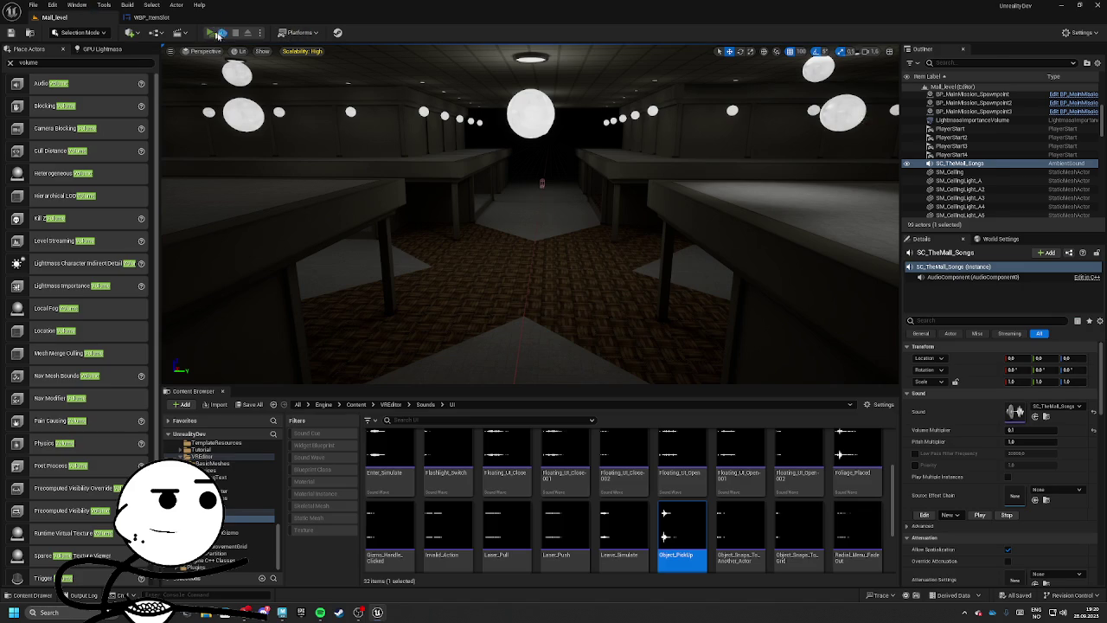
Step: Start the game preview, walk to the box by the wall and move its item into the inventory
left_click(217, 35)
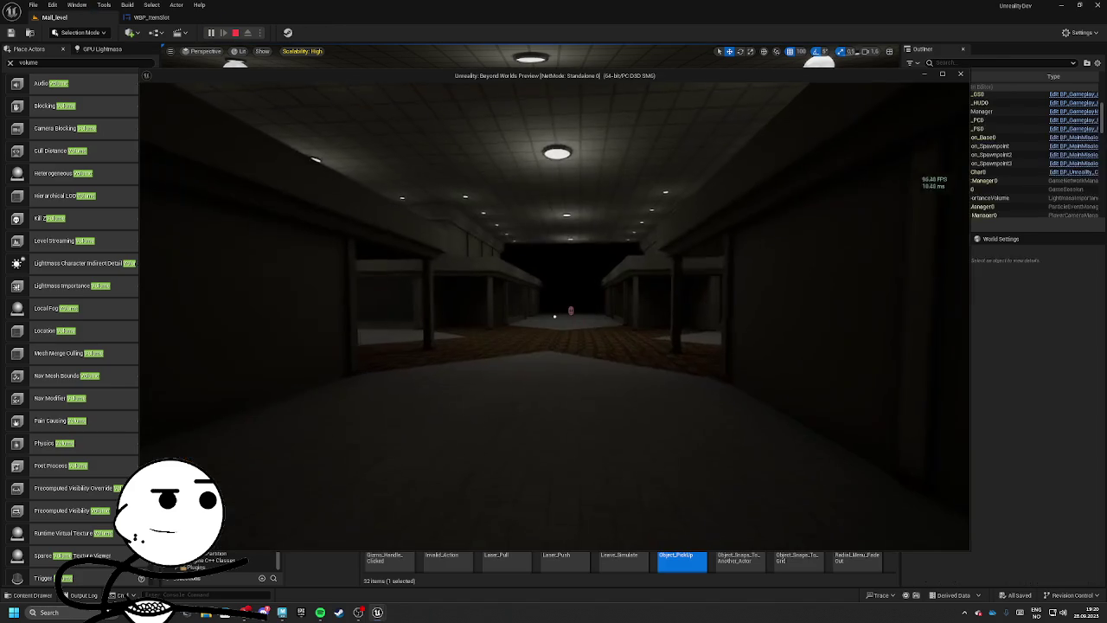
key("w")
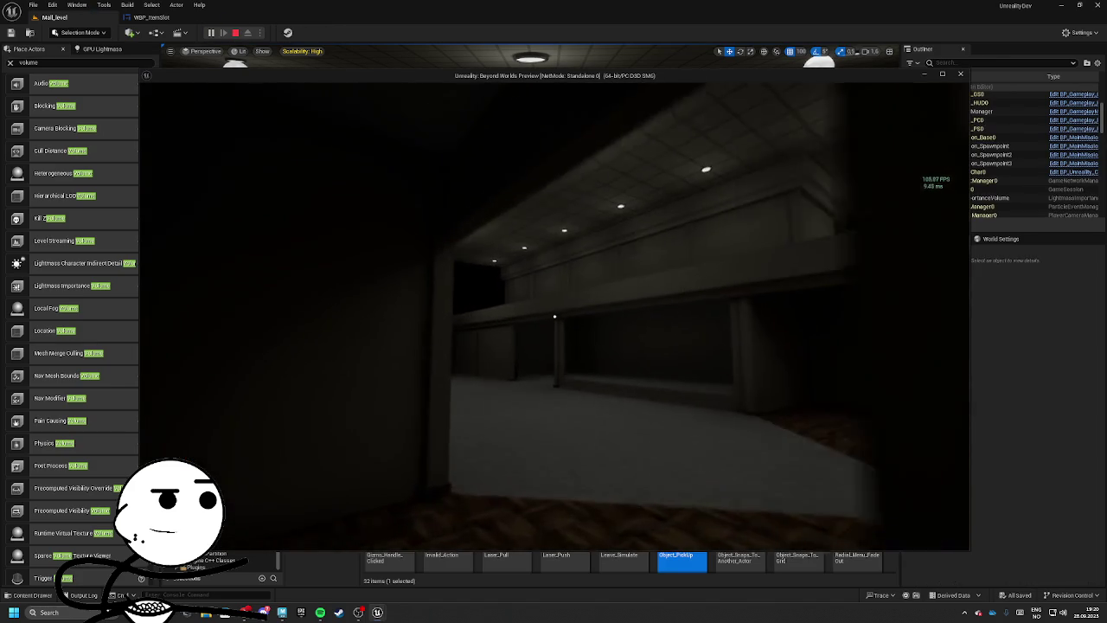
key("w")
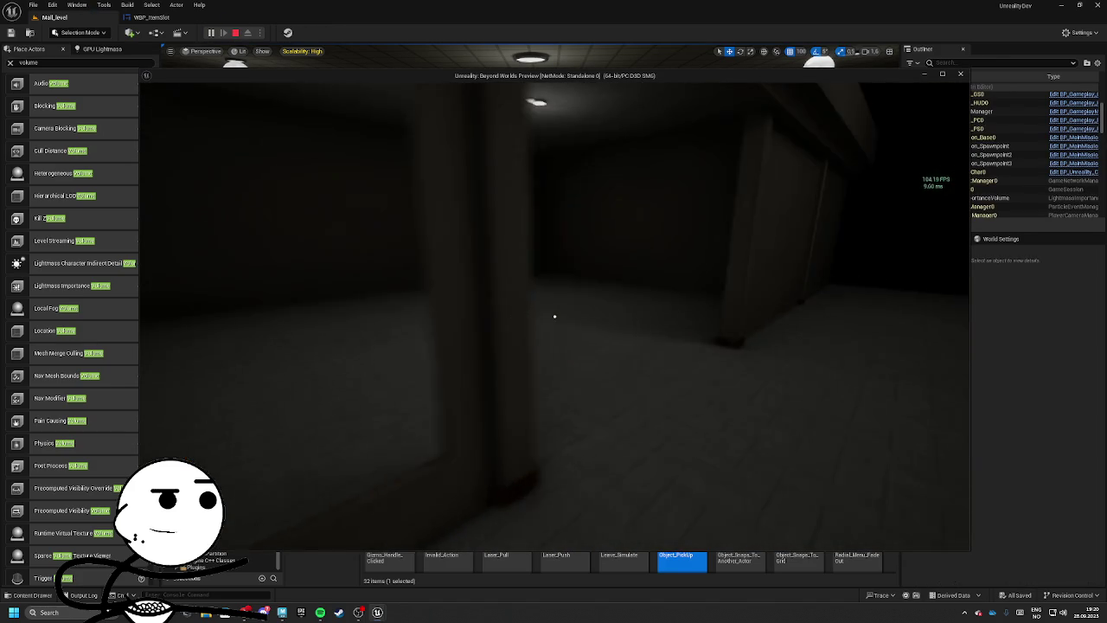
key("w")
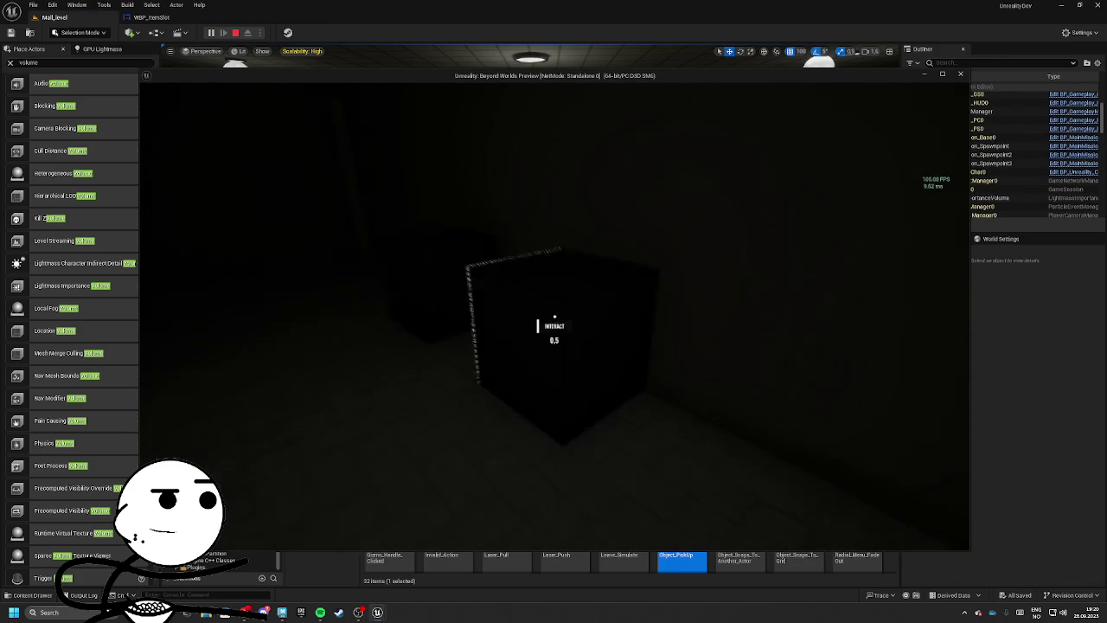
key("e")
key("e")
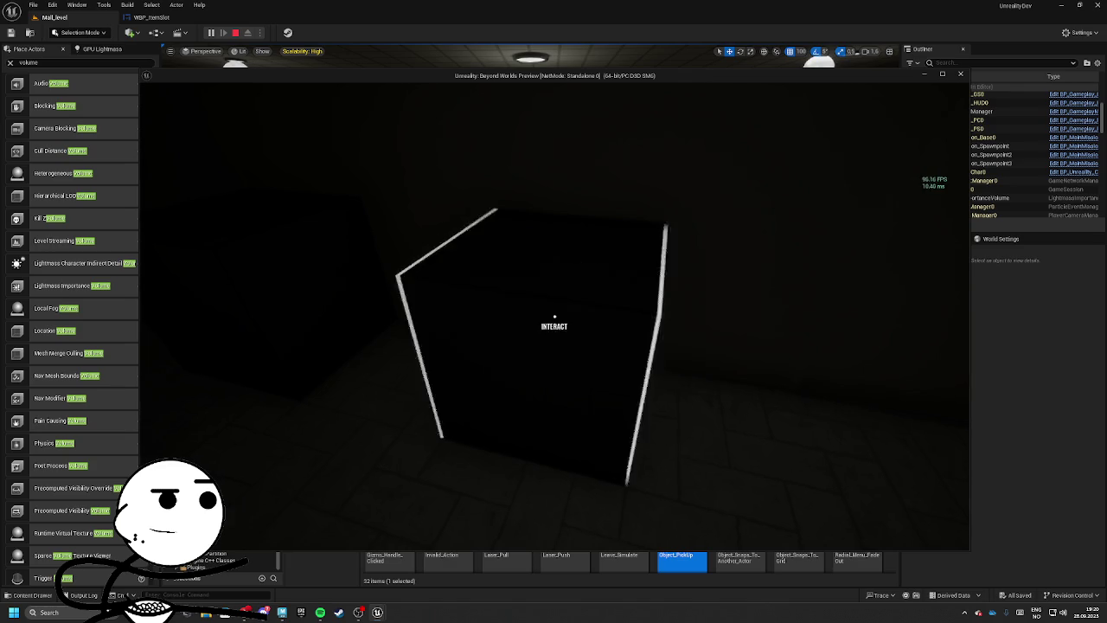
key("e")
key("e")
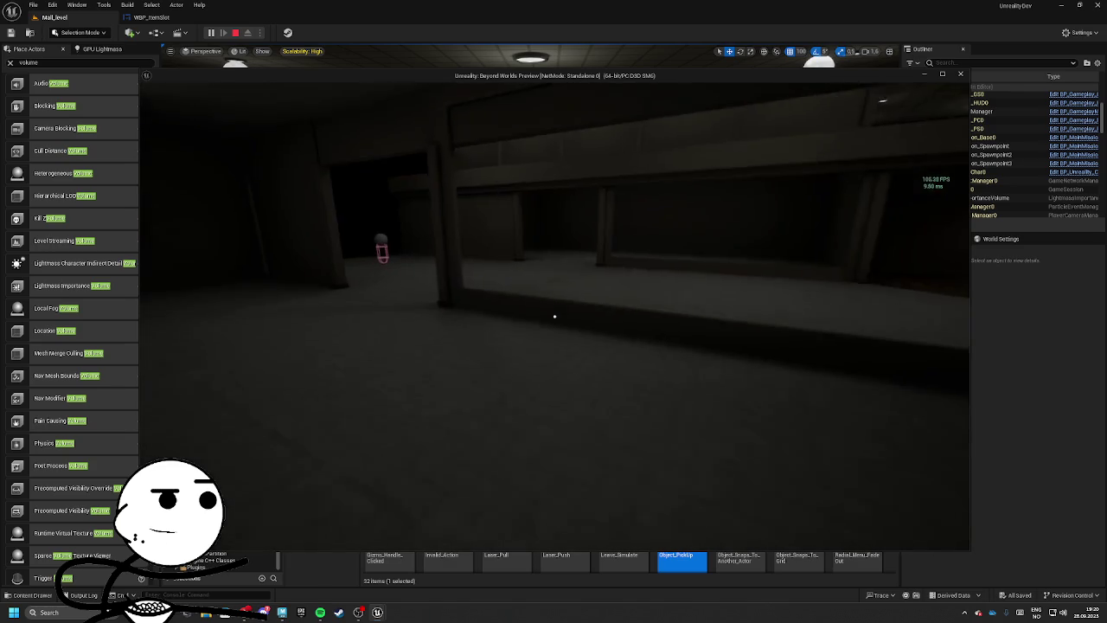
Step: Loot the container near the red capsule, then continue down the corridor
key("w")
key("w")
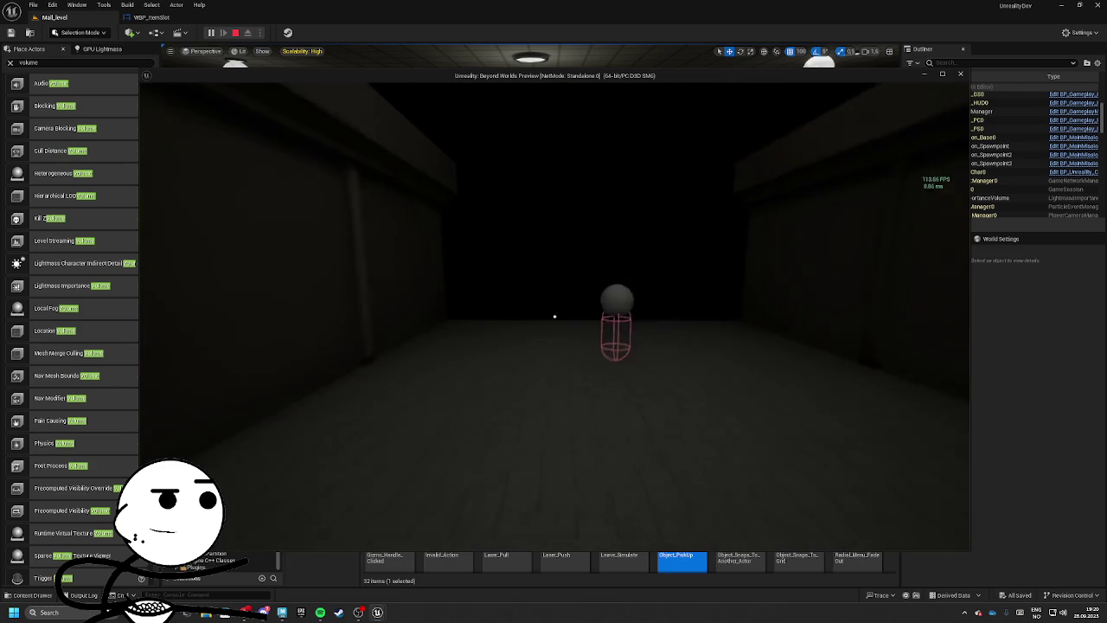
key("w")
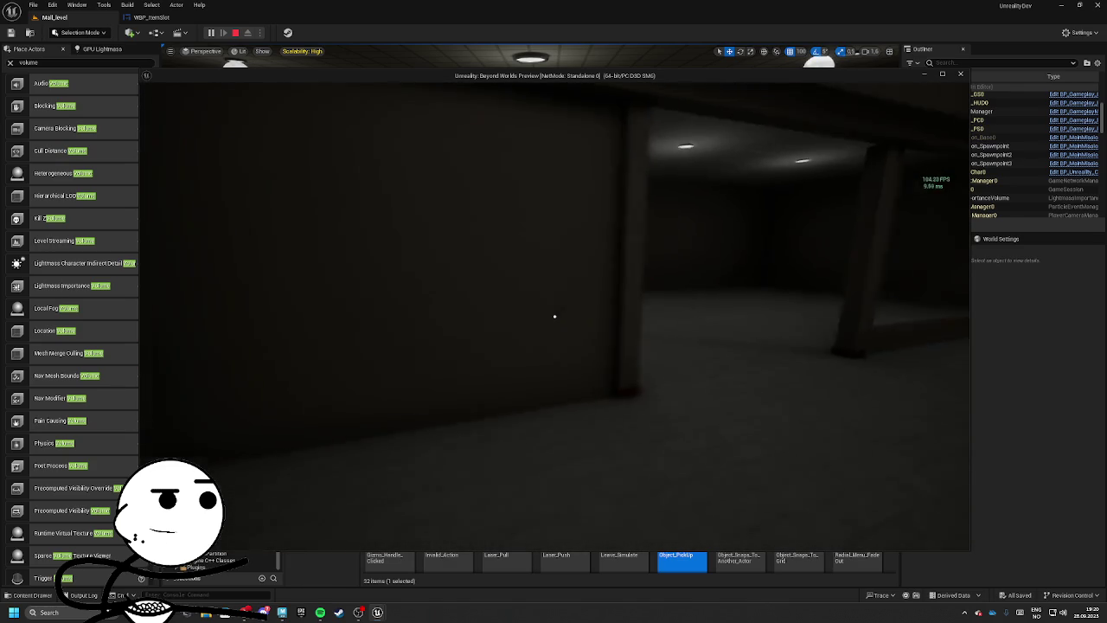
key("e")
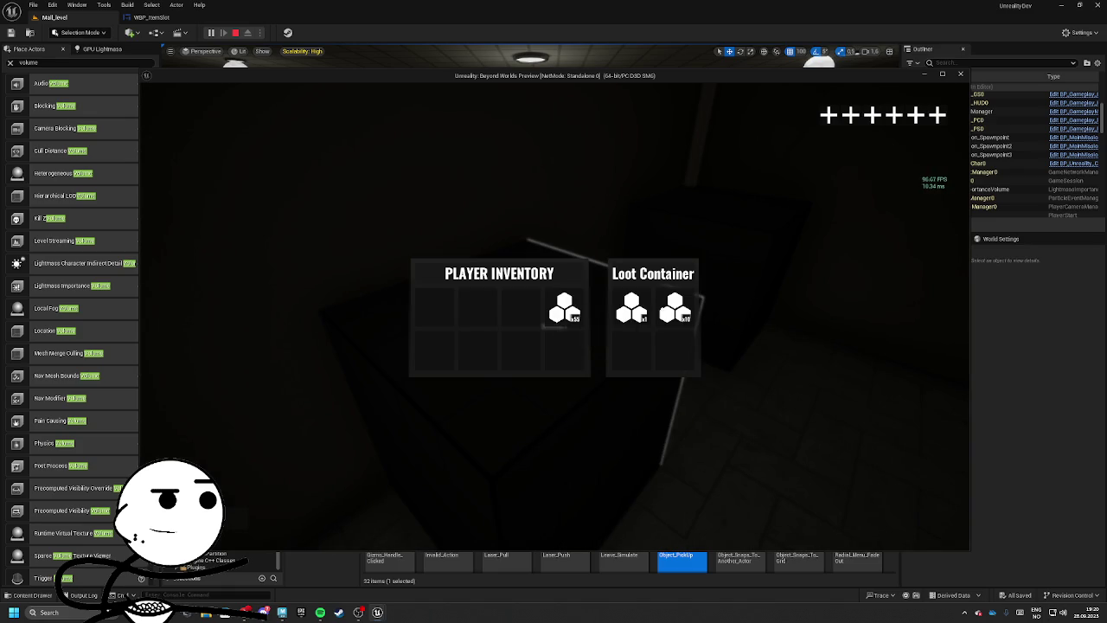
key("e")
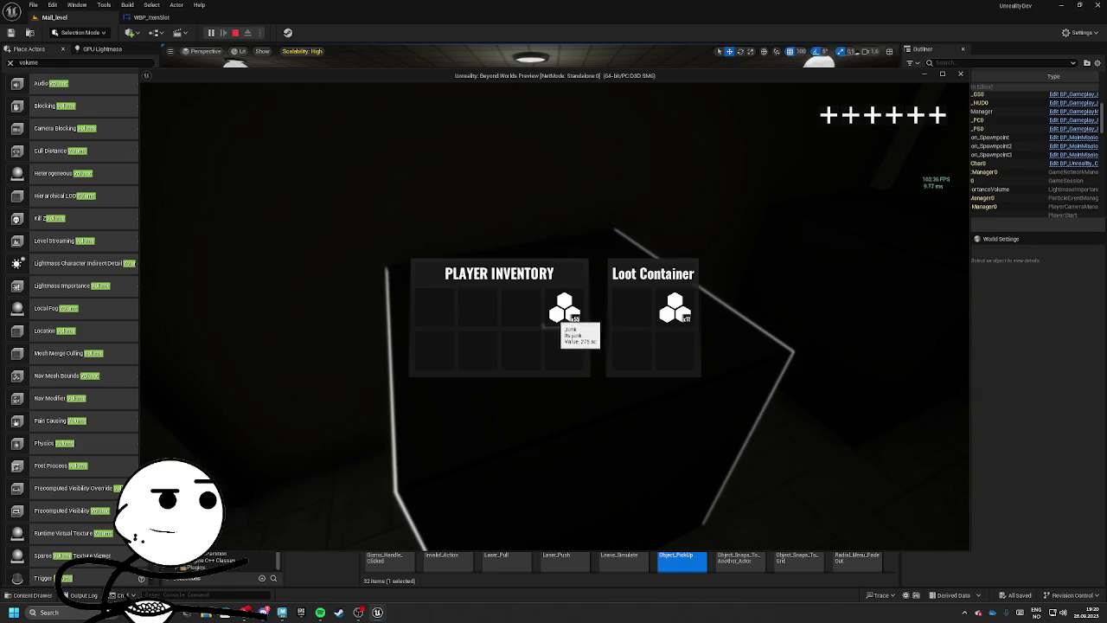
key("e")
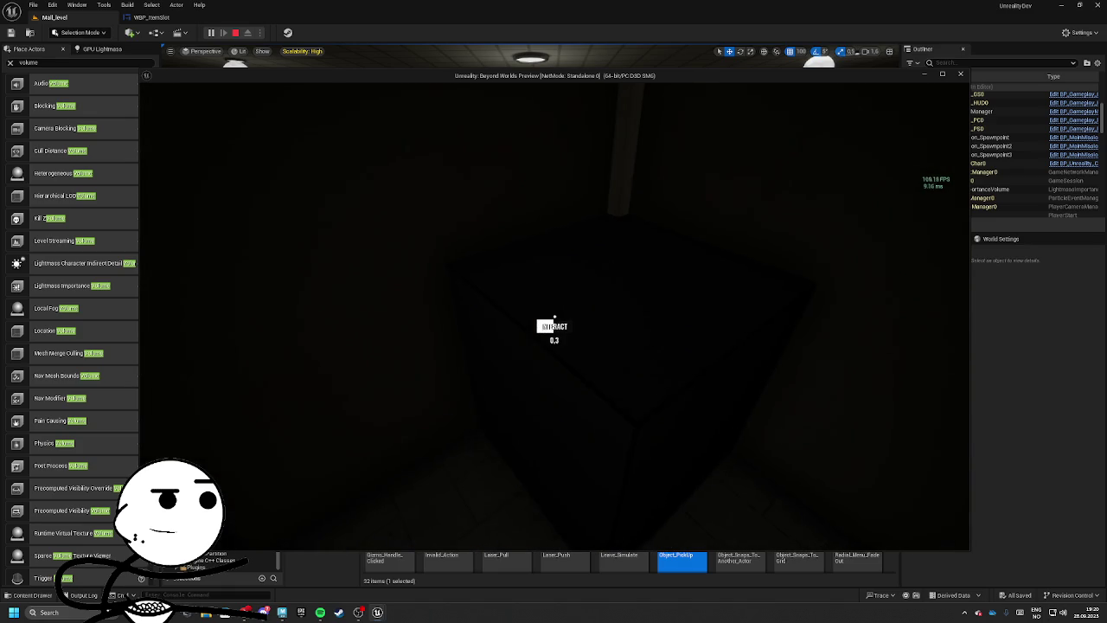
key("e")
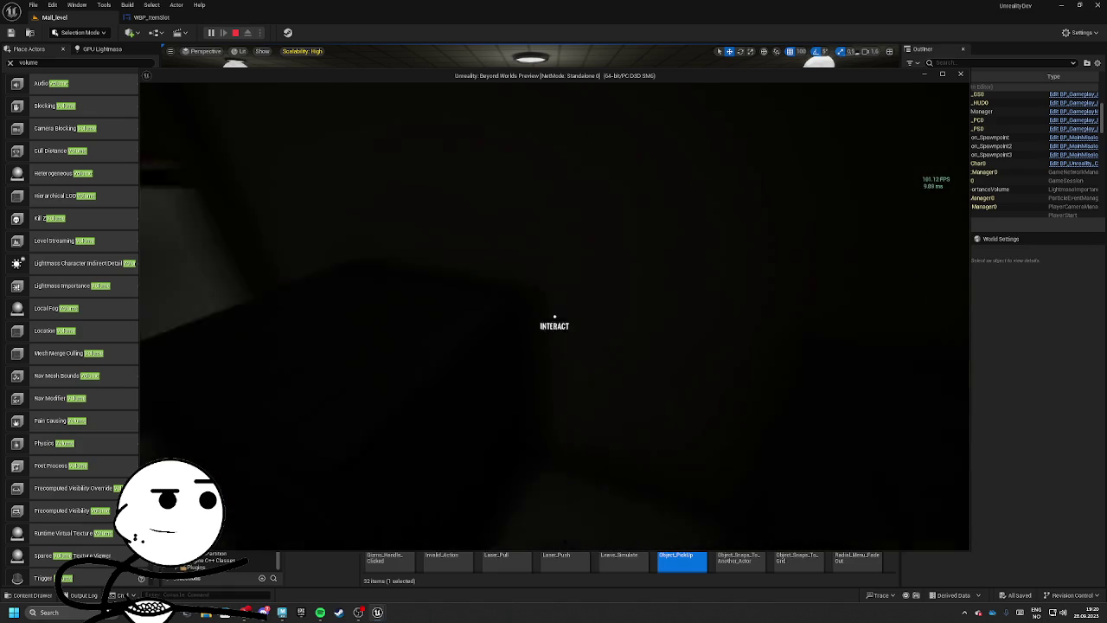
key("w")
key("w")
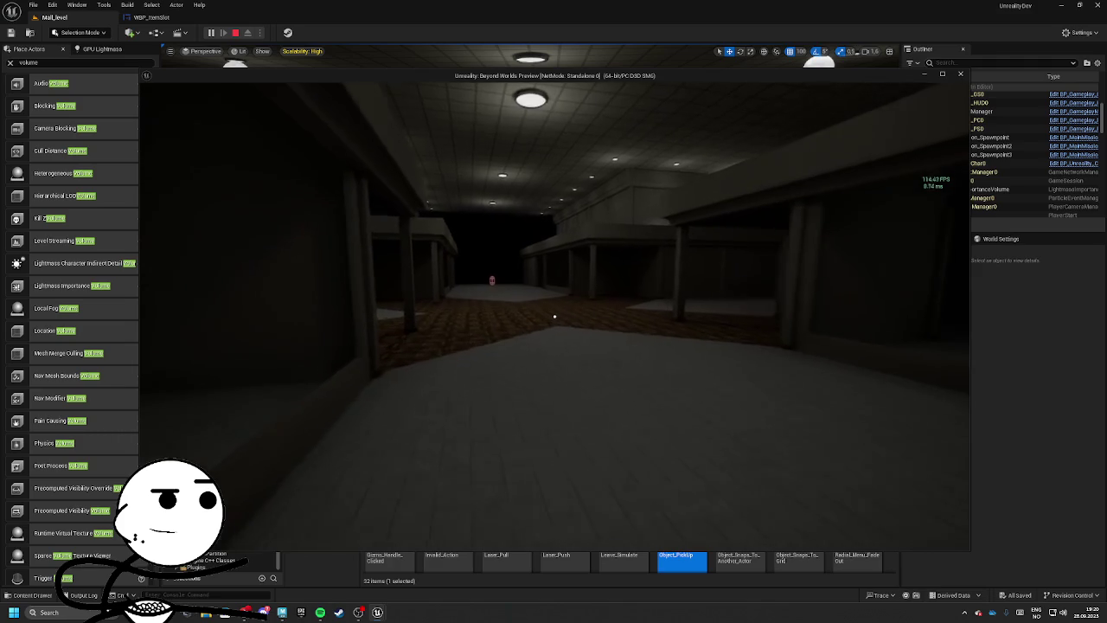
key("w")
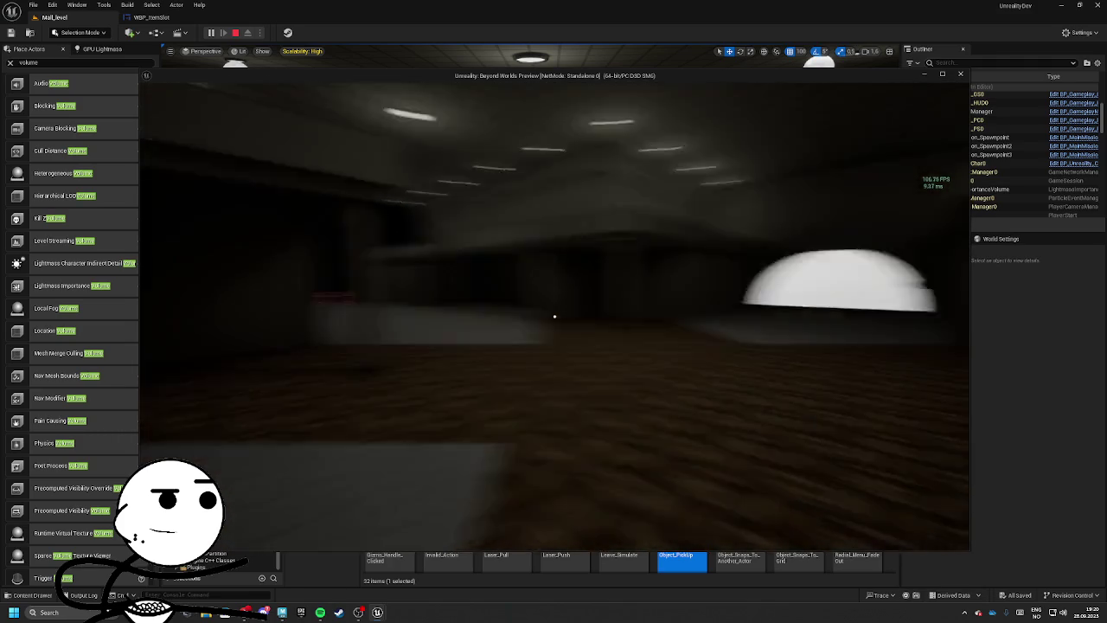
key("w")
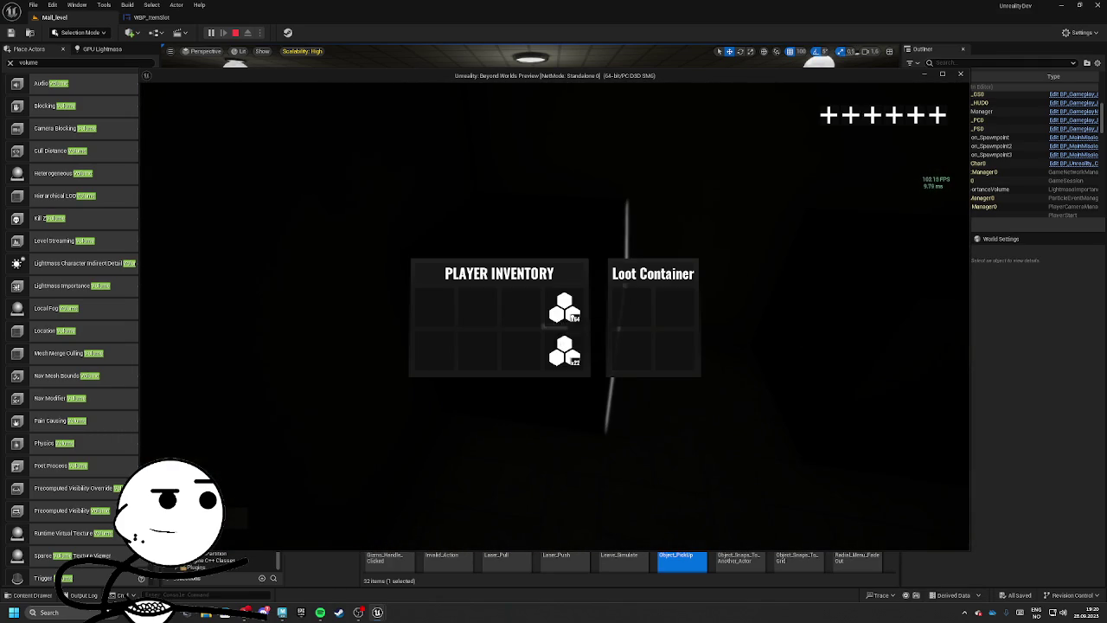
Step: Cross the hall into the dark shop and loot the outlined container and box
key("Tab")
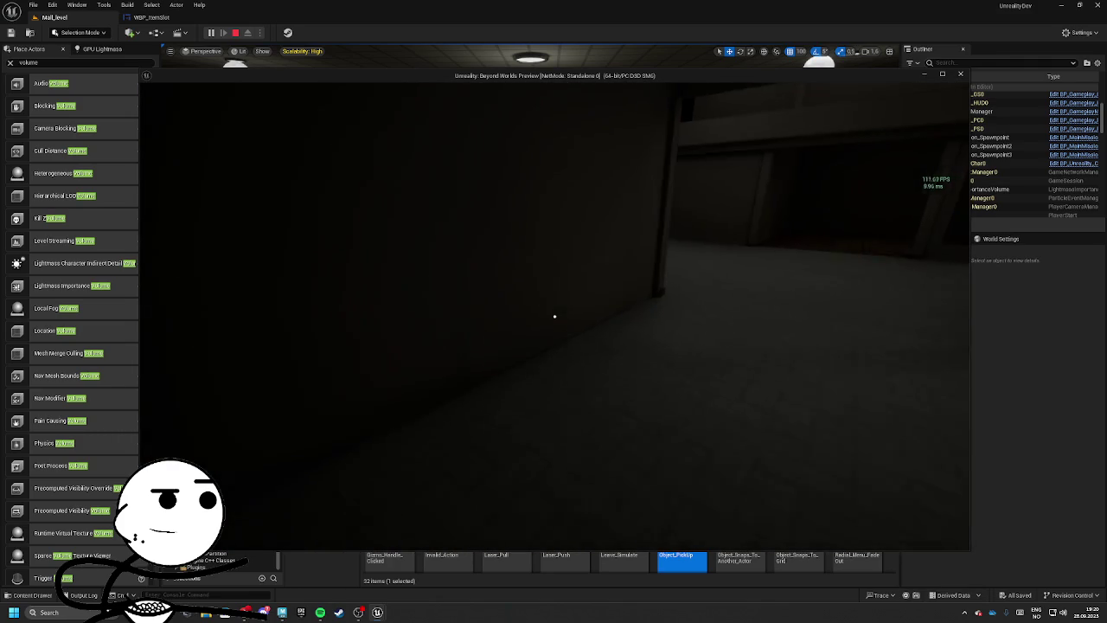
key("w")
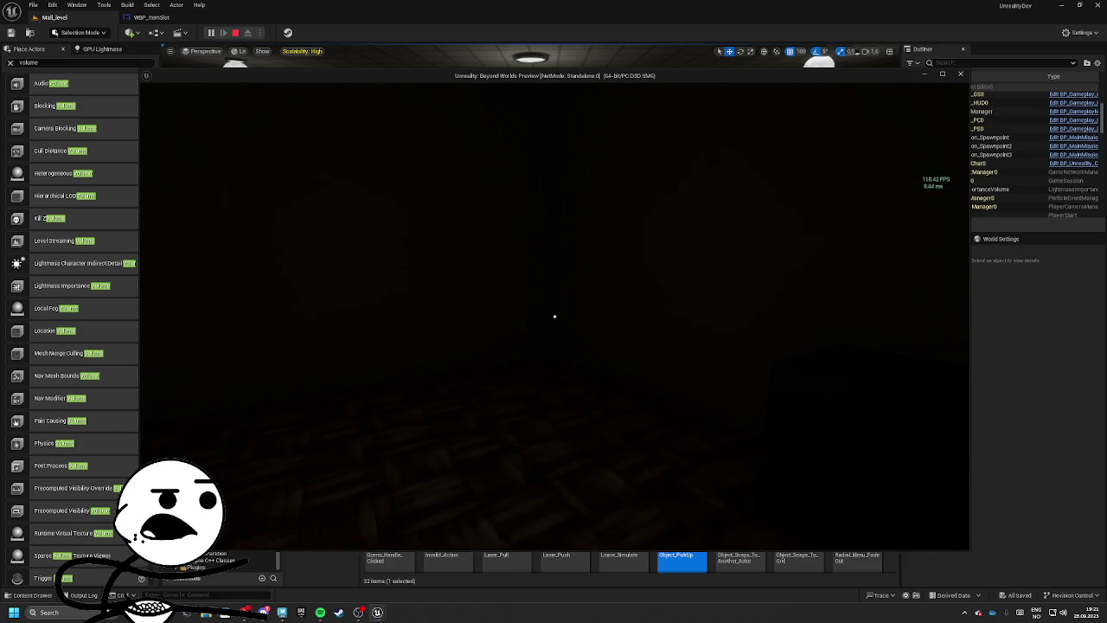
key("e")
key("Tab")
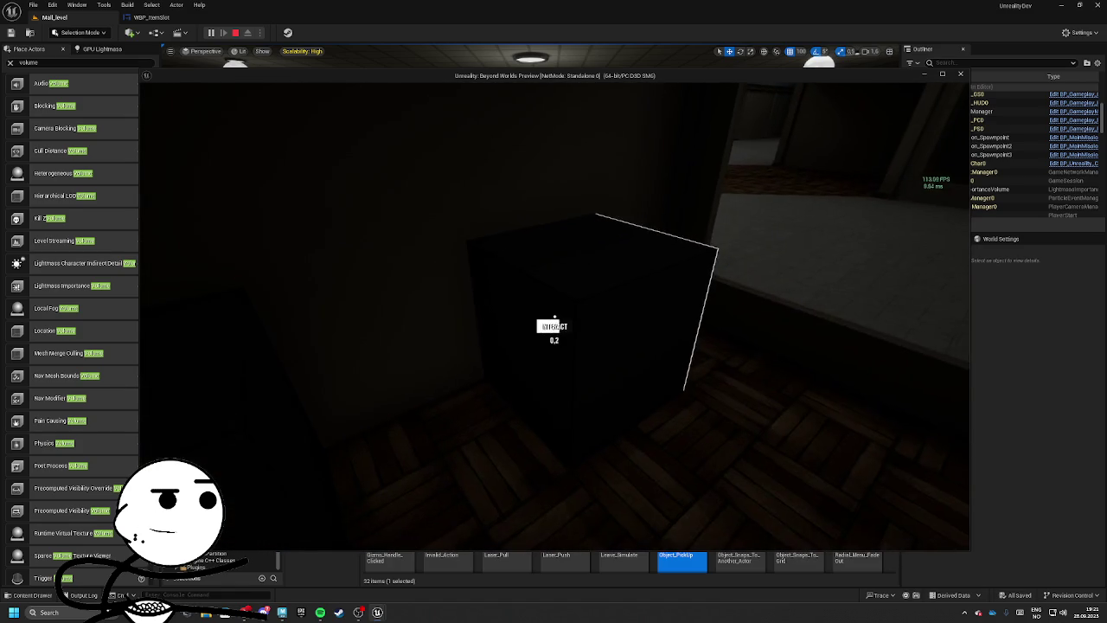
key("e")
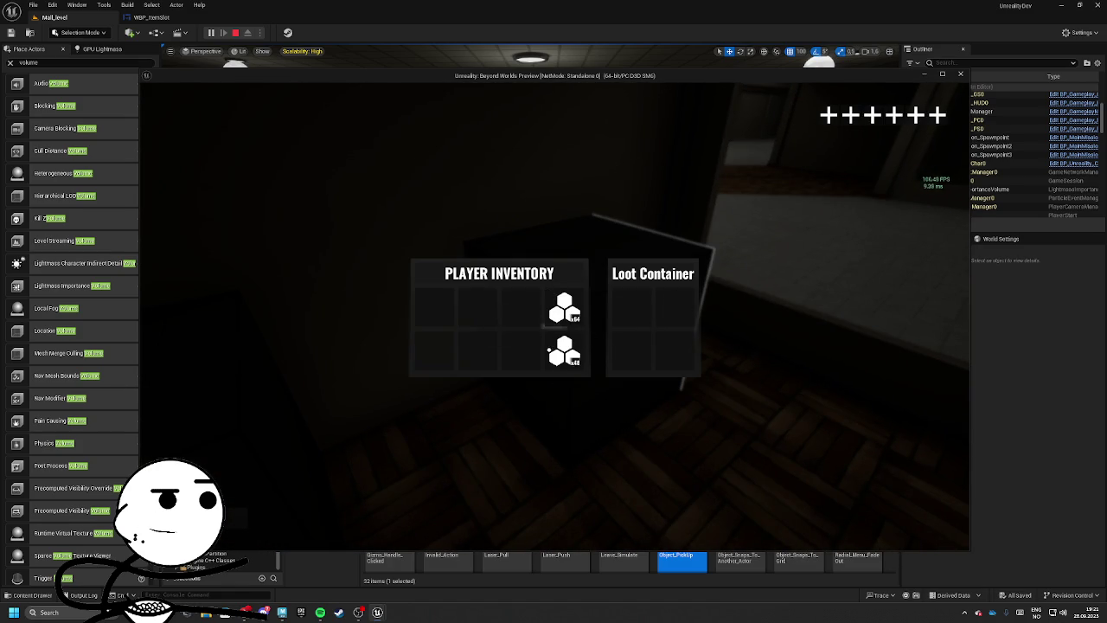
key("Tab")
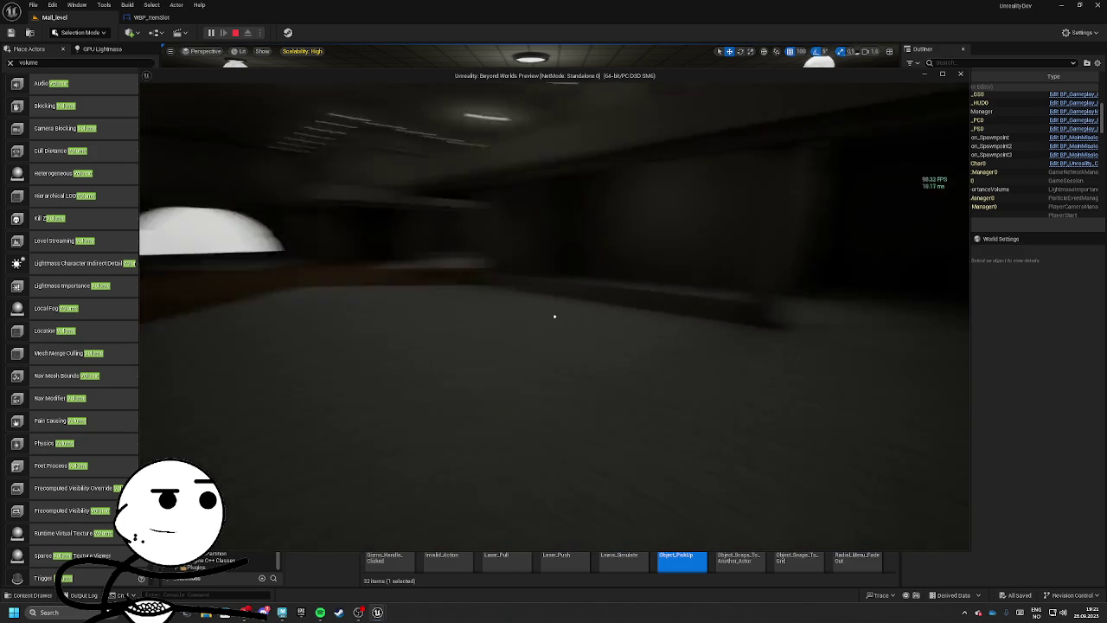
Step: Walk under the balcony and loot the containers by the dark wall and in the tiled room
key("w")
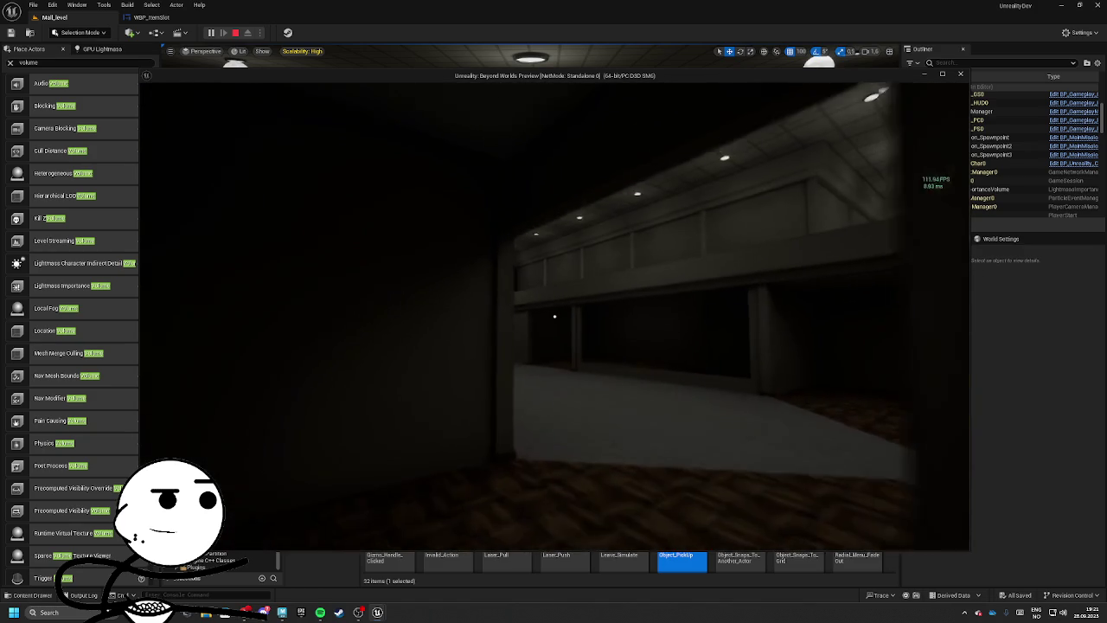
key("w")
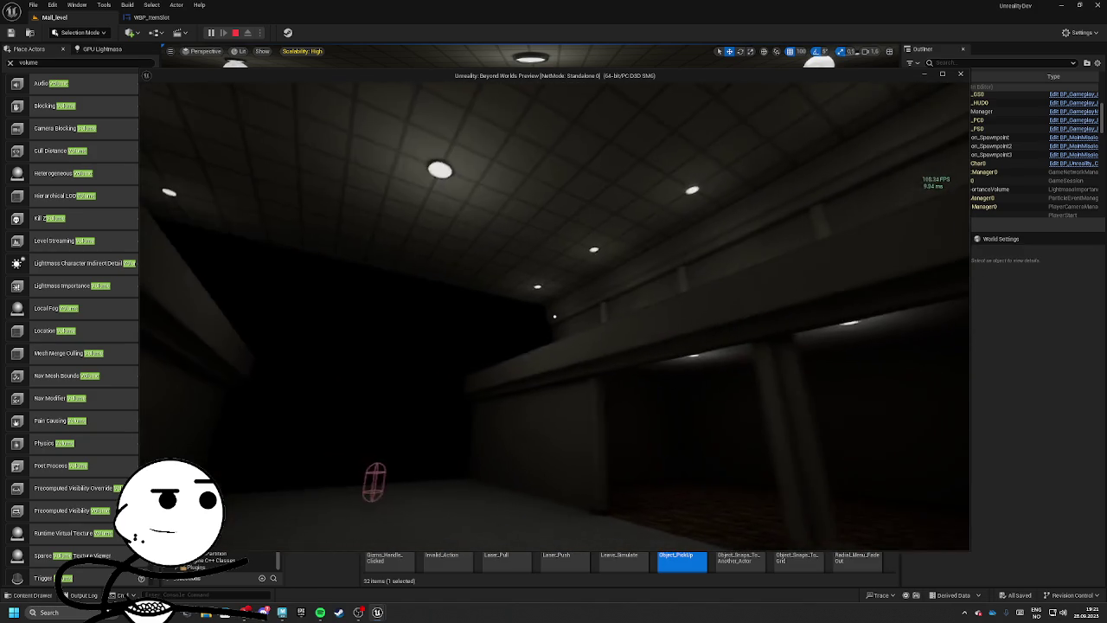
key("w")
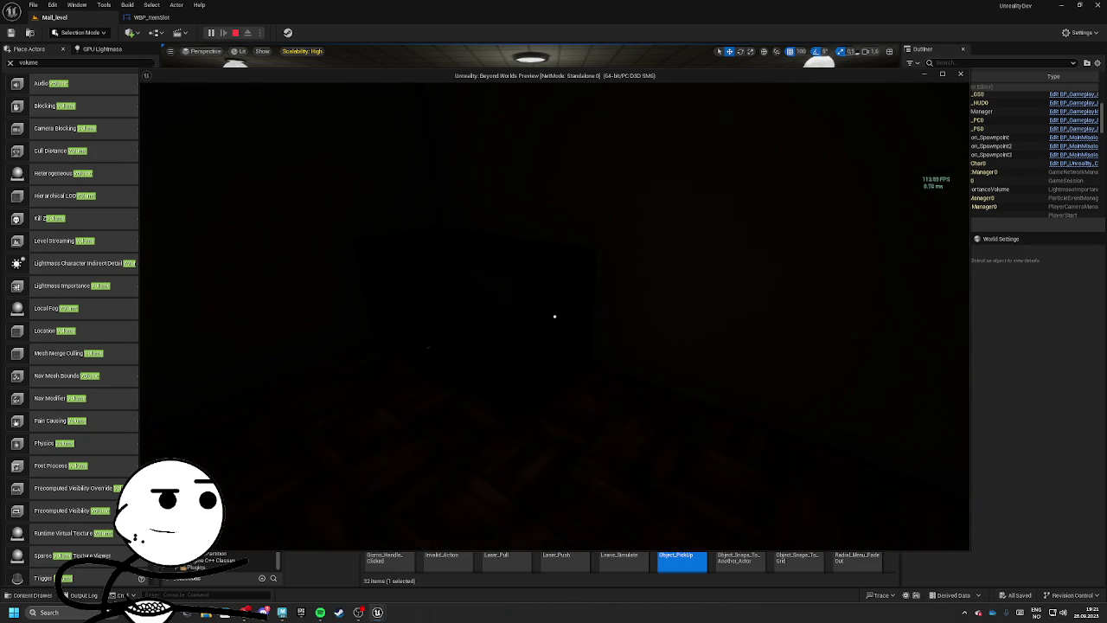
key("e")
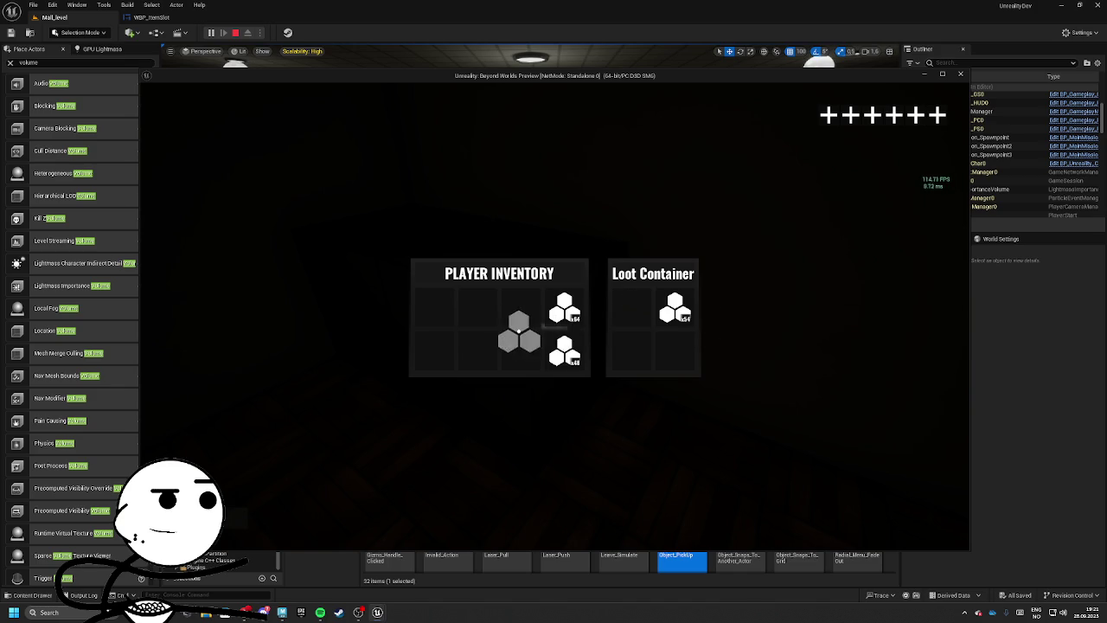
key("e")
key("e")
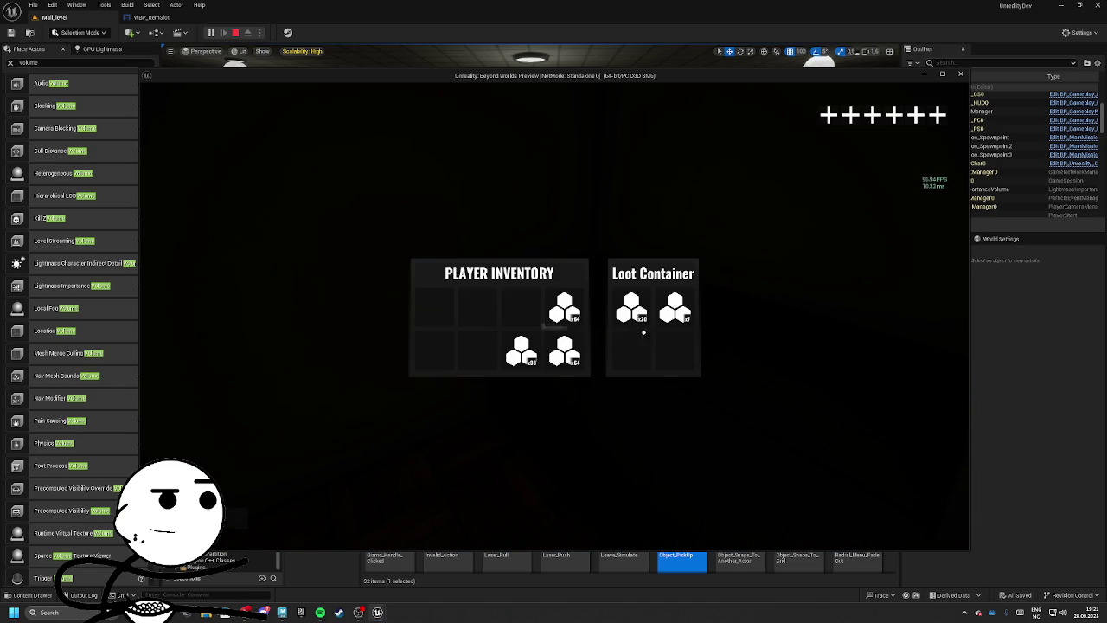
key("e")
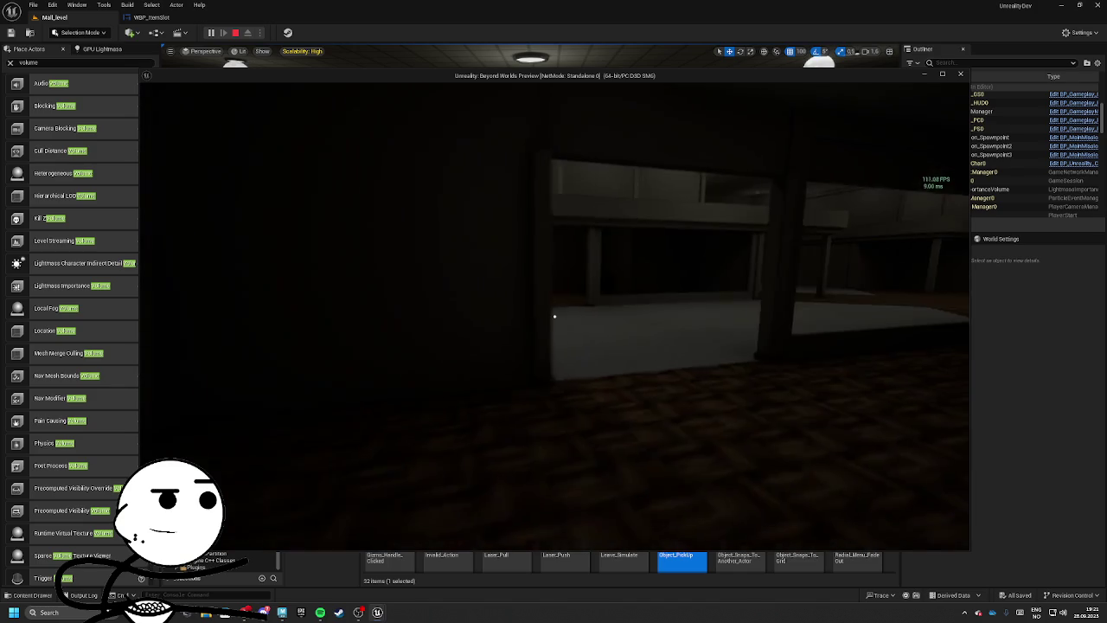
key("w")
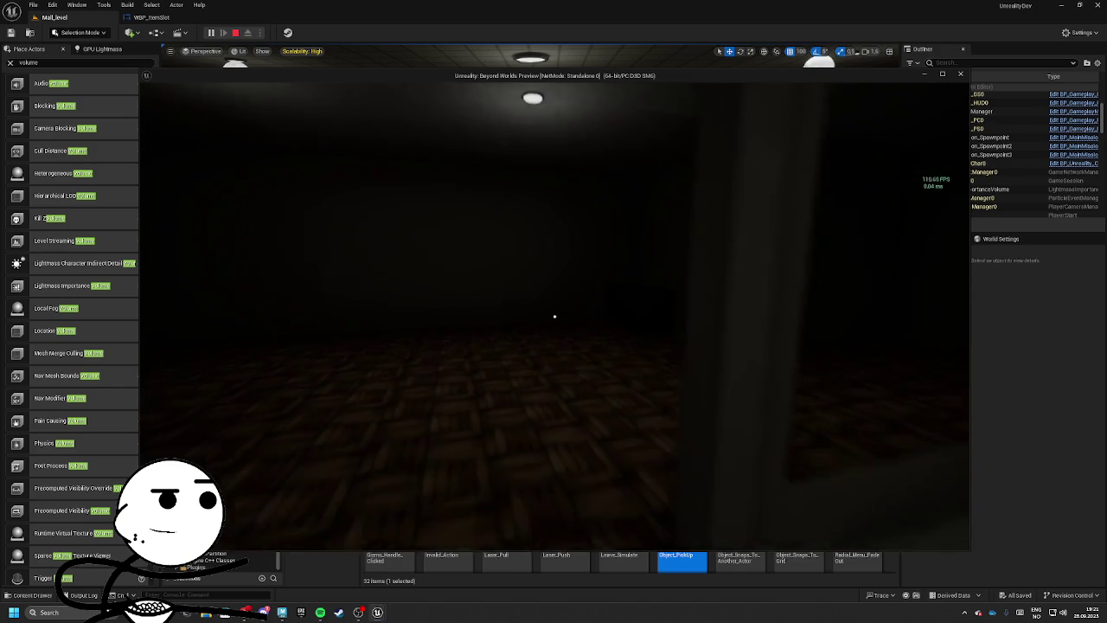
key("e")
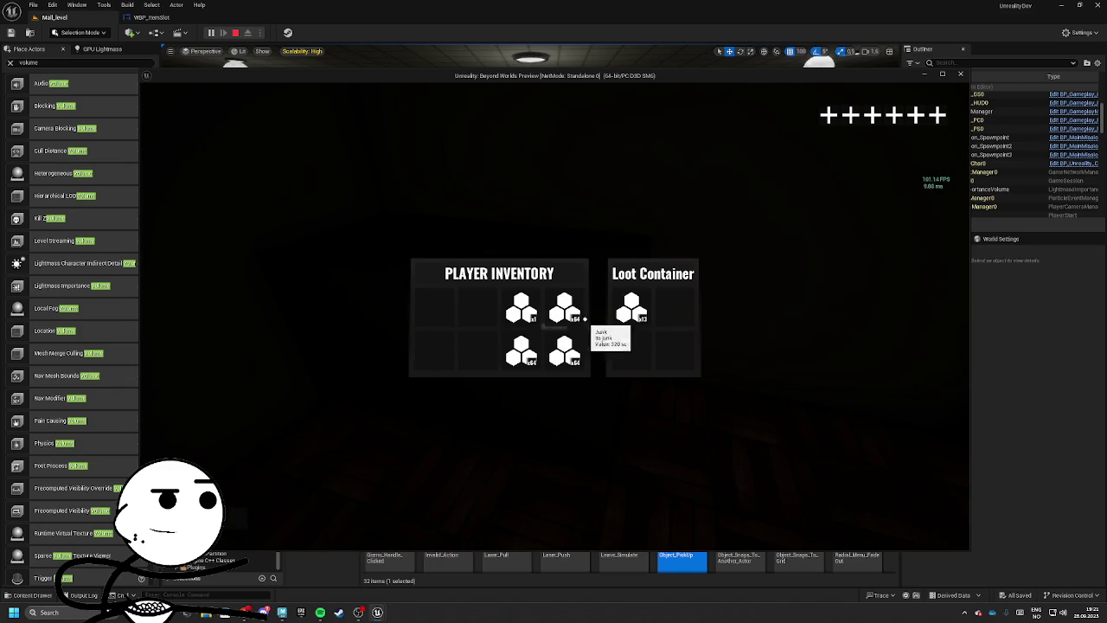
key("e")
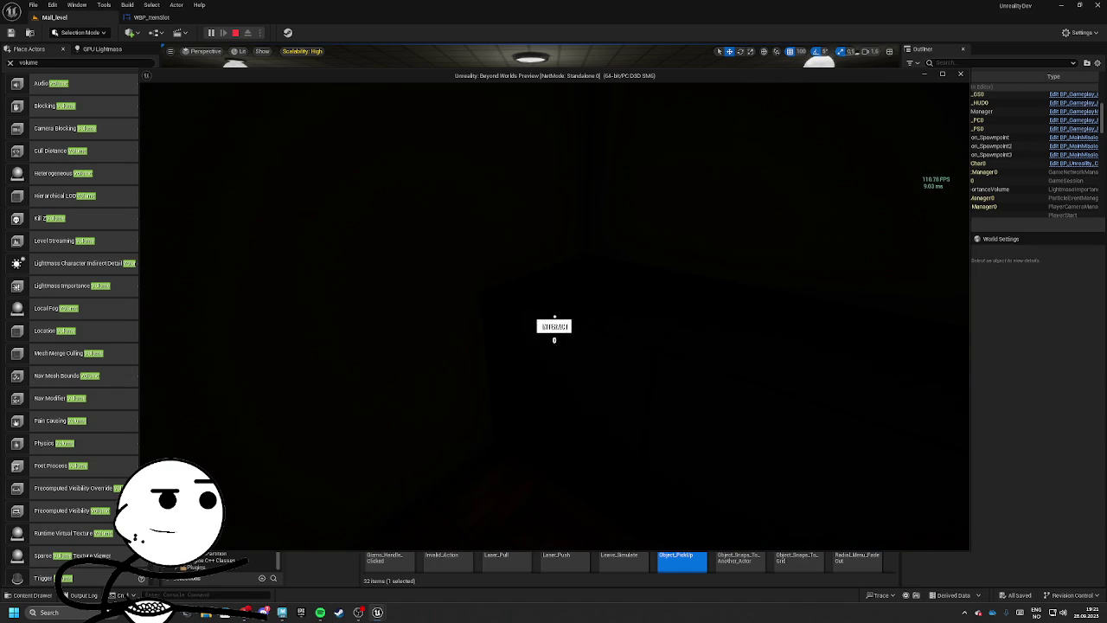
Step: Walk down the lit hallway past the counter into the bright extraction lamp
key("w")
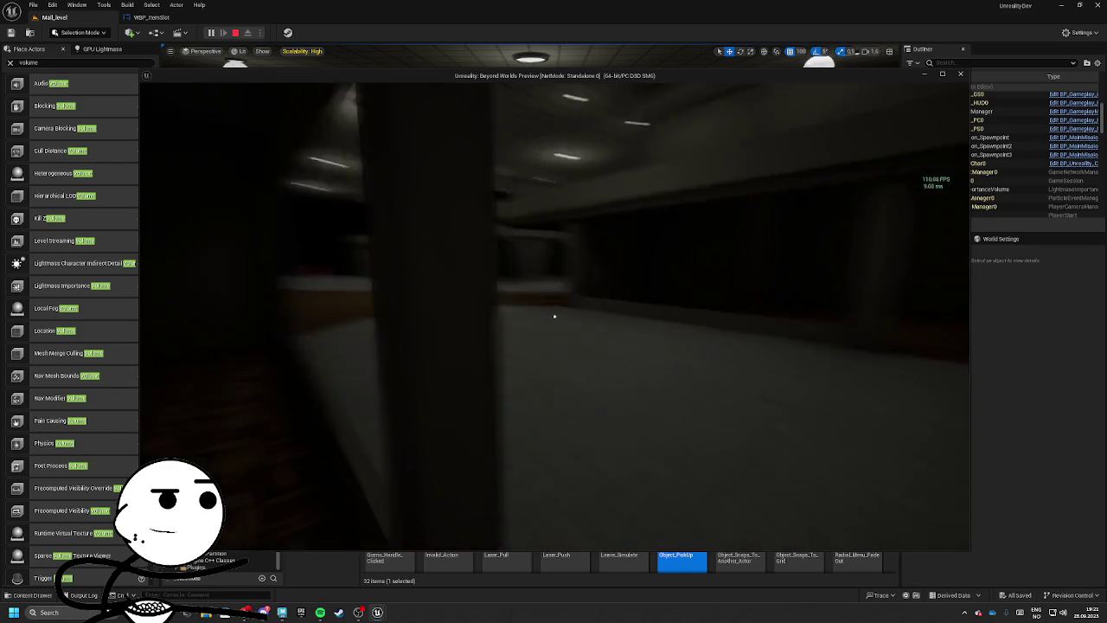
key("w")
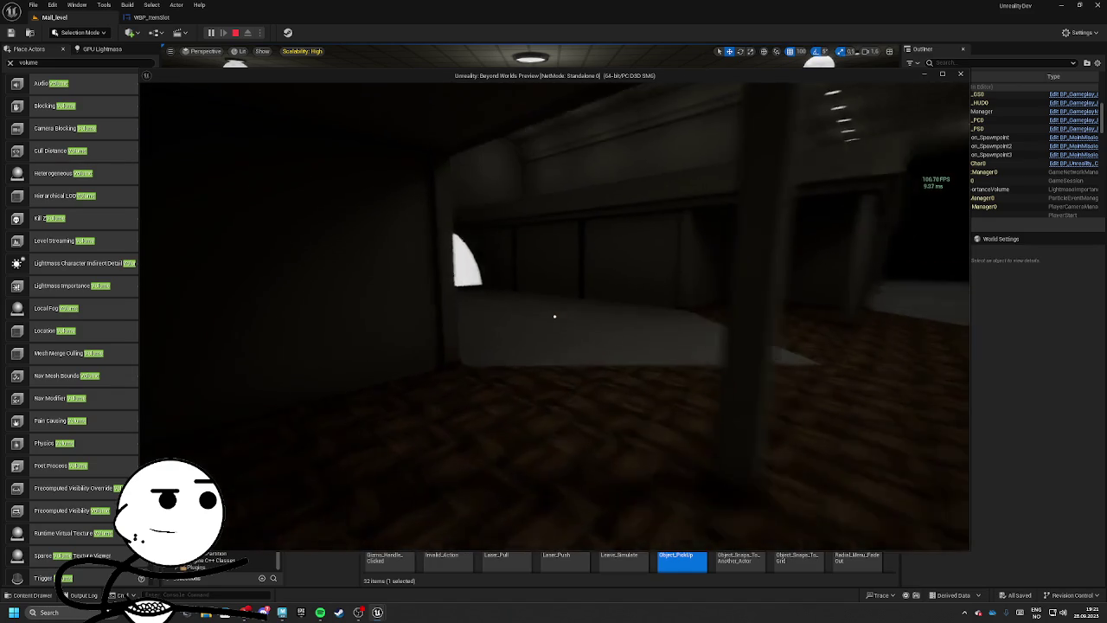
key("w")
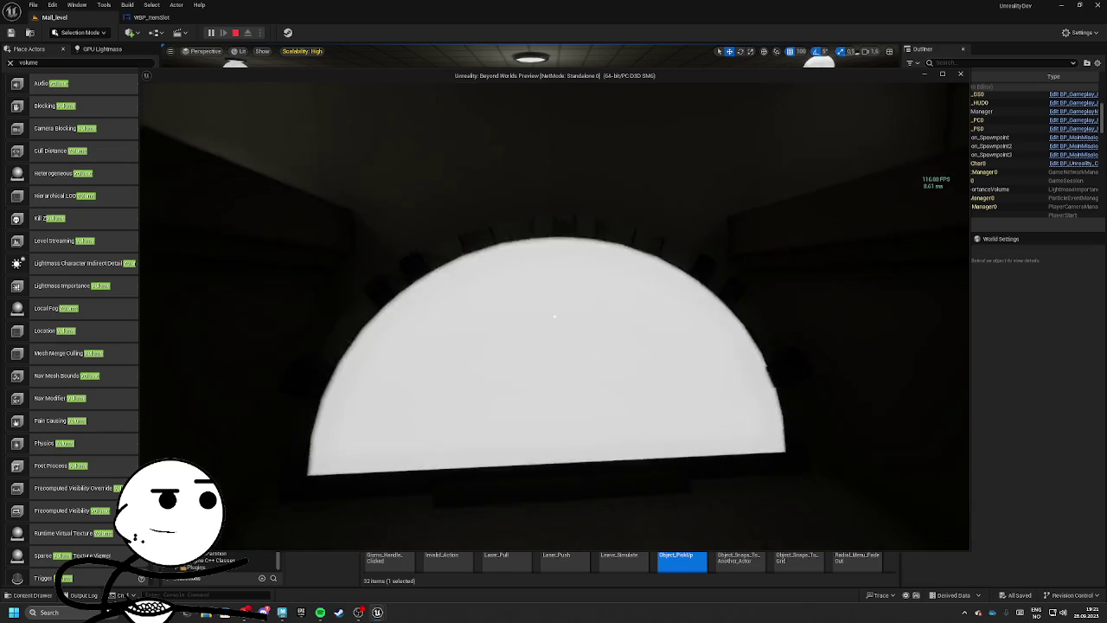
key("w")
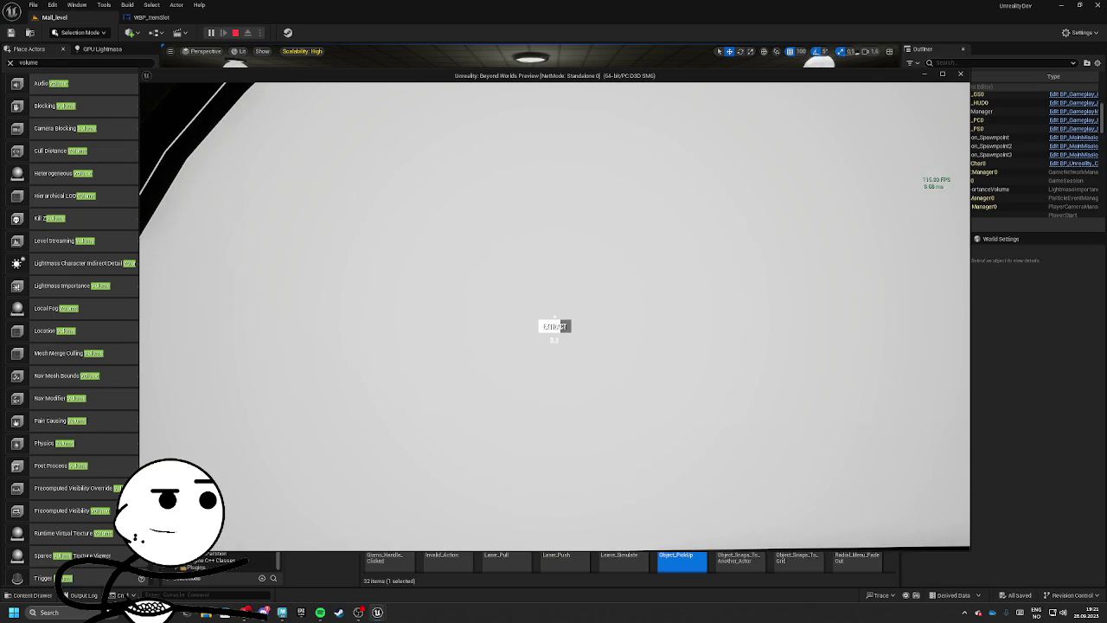
Step: Complete the extraction and open the Facility Stash beside the player inventory
key("e")
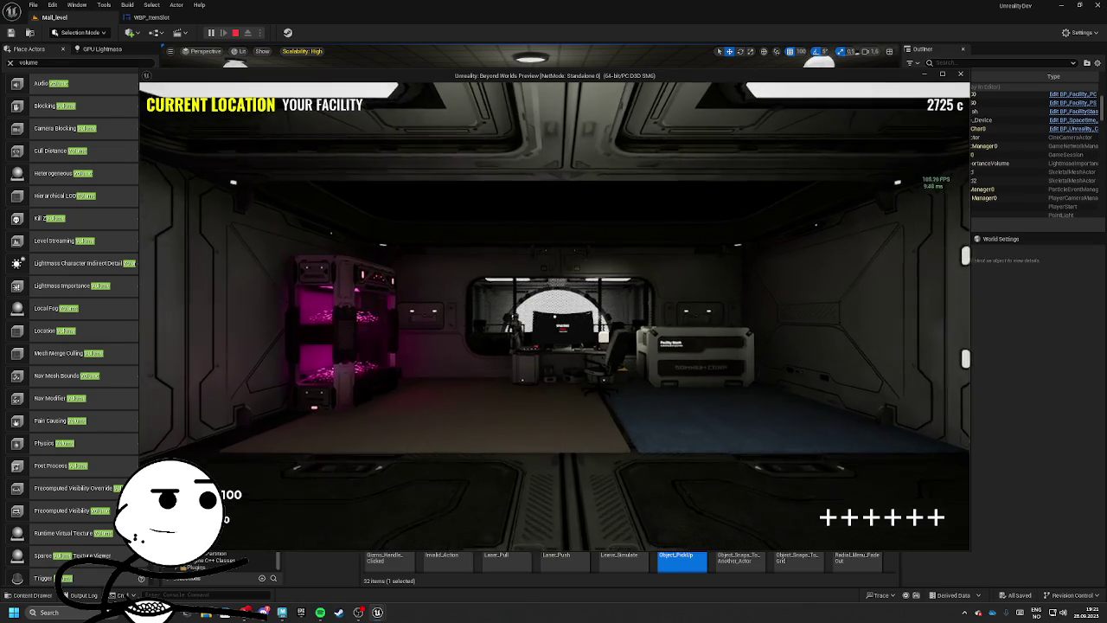
key("Tab")
key("Tab")
key("w")
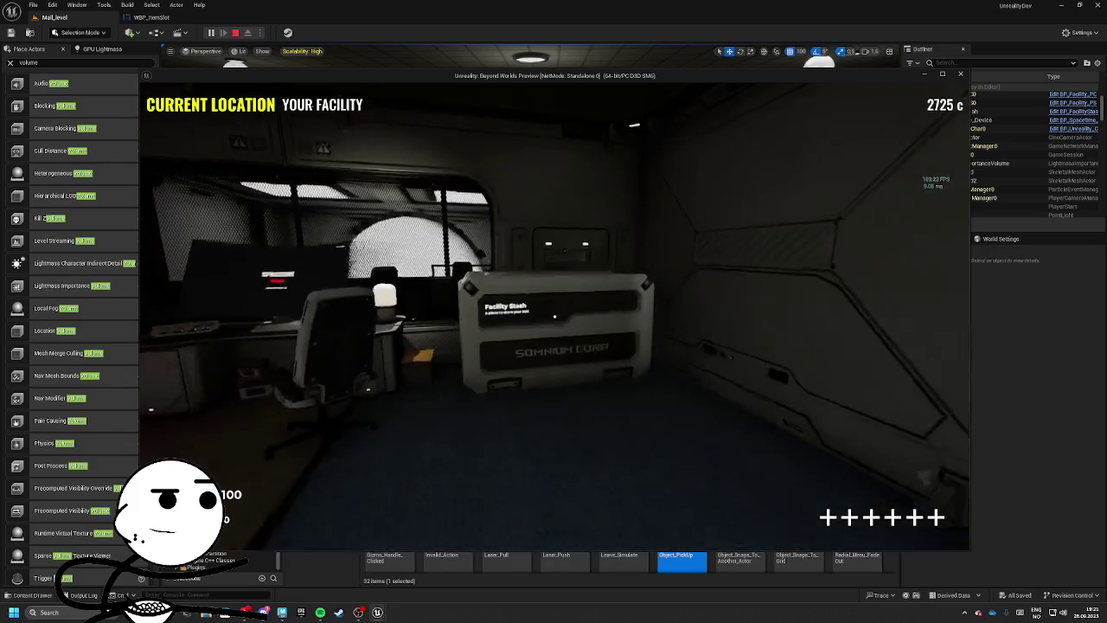
key("e")
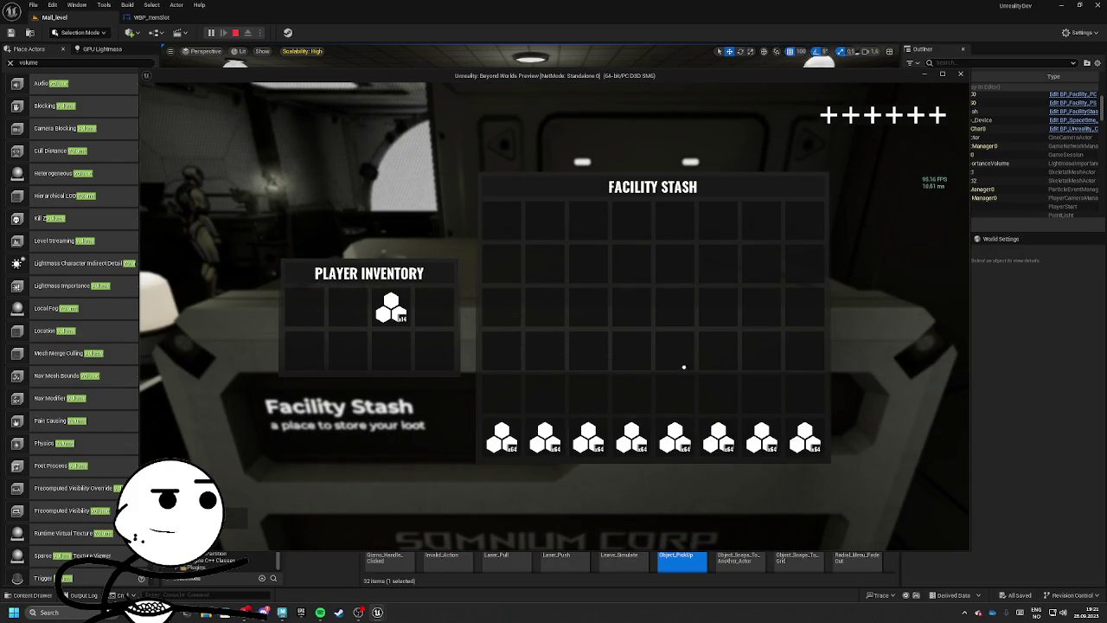
key("Tab")
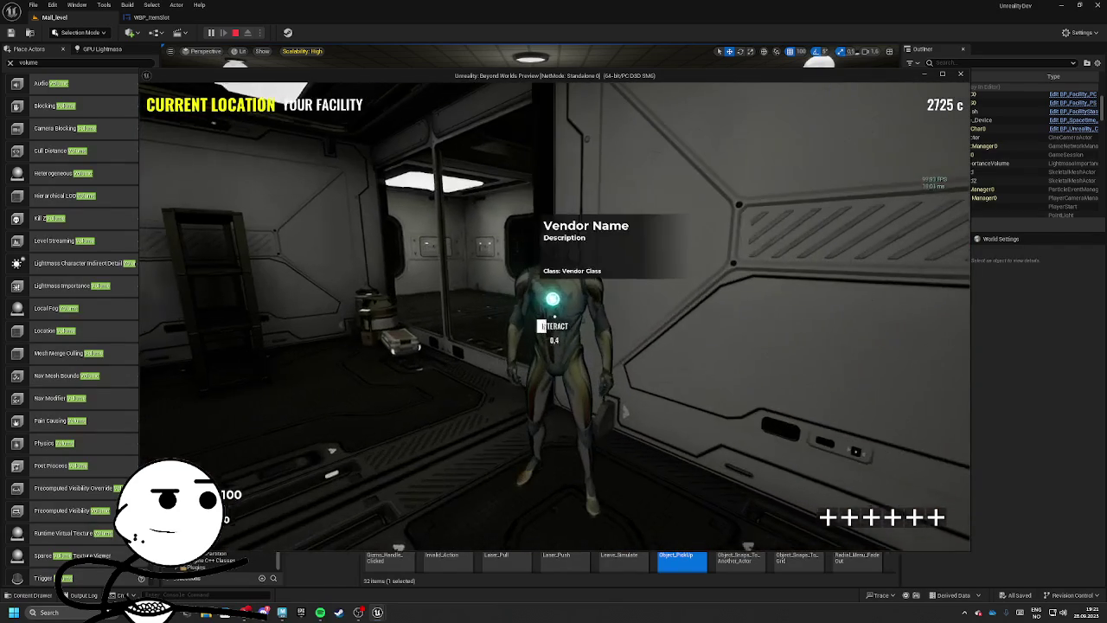
Step: Check the vendor's sell panel and the SPACETIME monitor, then stop the playtest
key("e")
key("Tab")
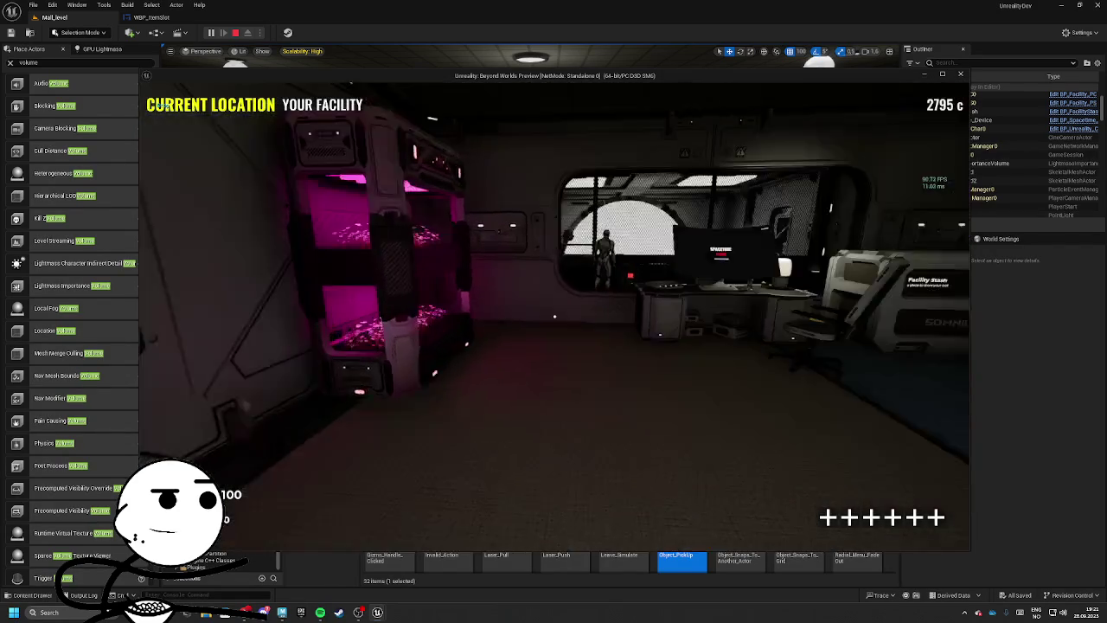
key("w")
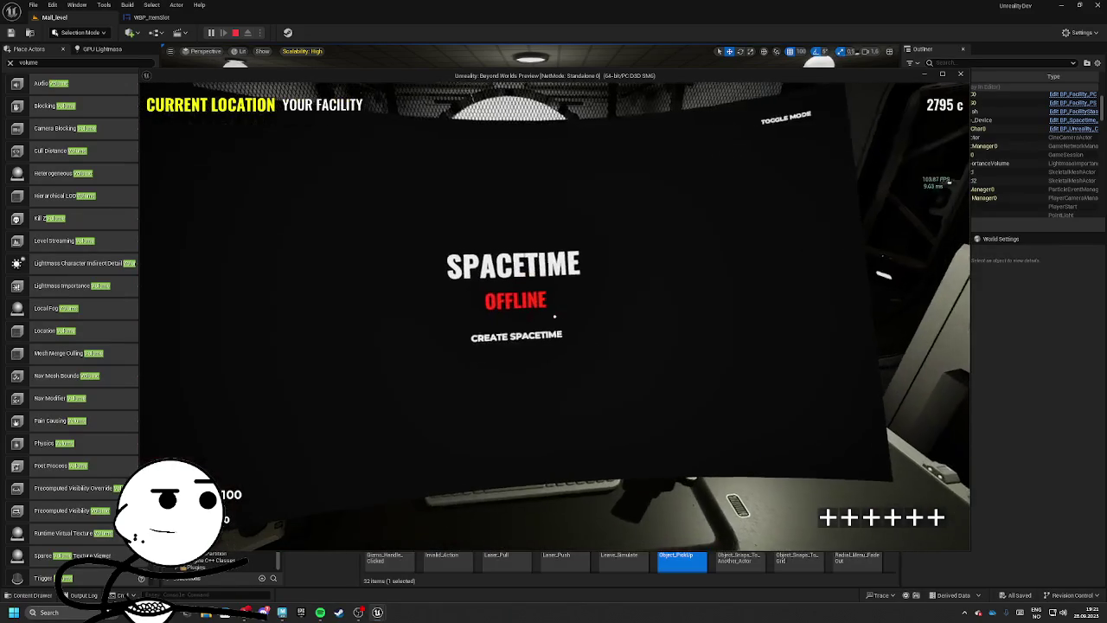
key("Tab")
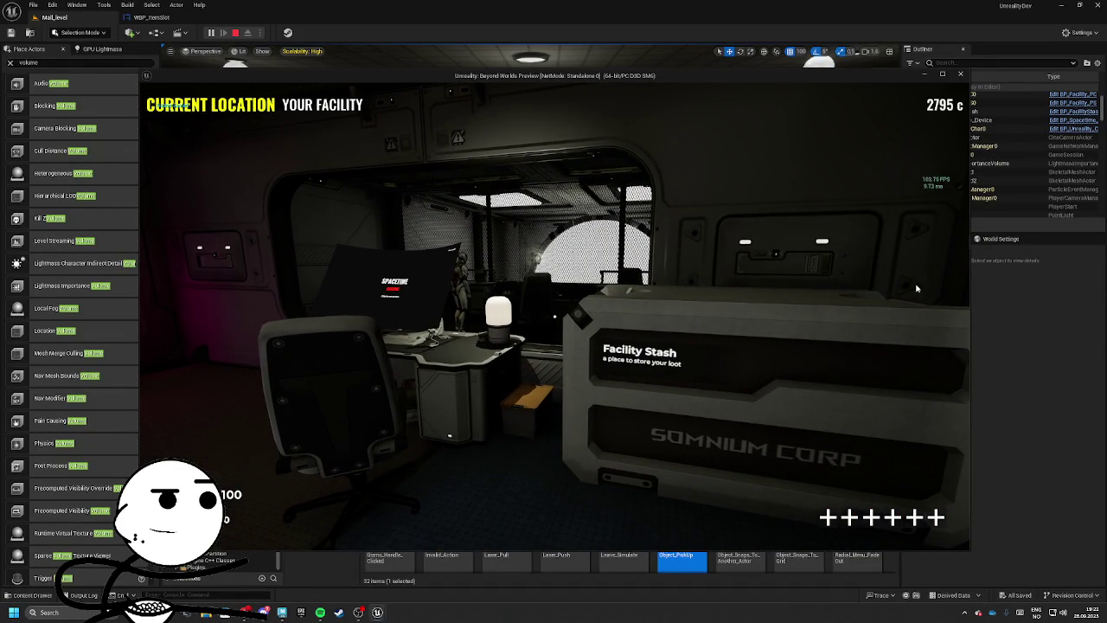
key("Escape")
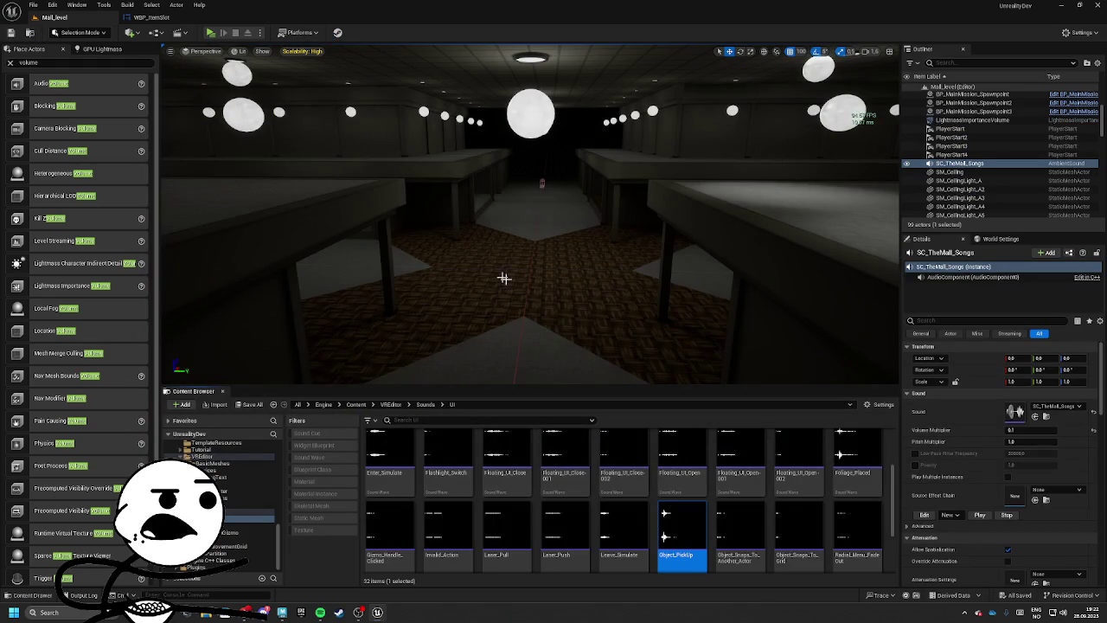
Step: Fly the viewport through the dark hall toward the counters and bright wall, then bring up Chrome's taskbar menu
left_click_drag(504, 277, 514, 285)
left_click(520, 188)
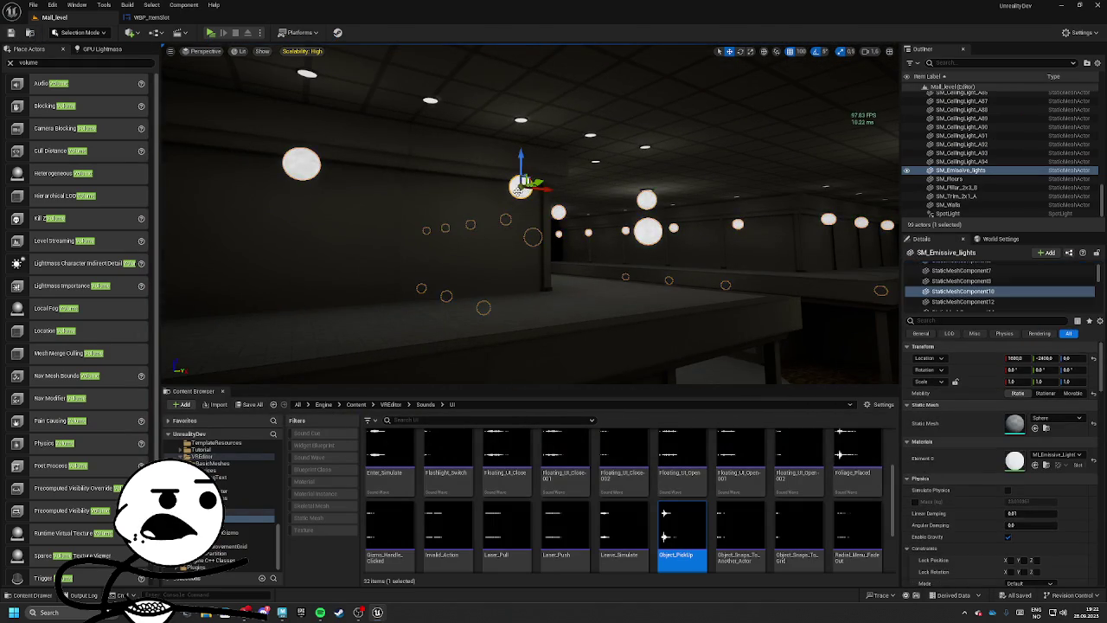
left_click_drag(520, 188, 519, 185)
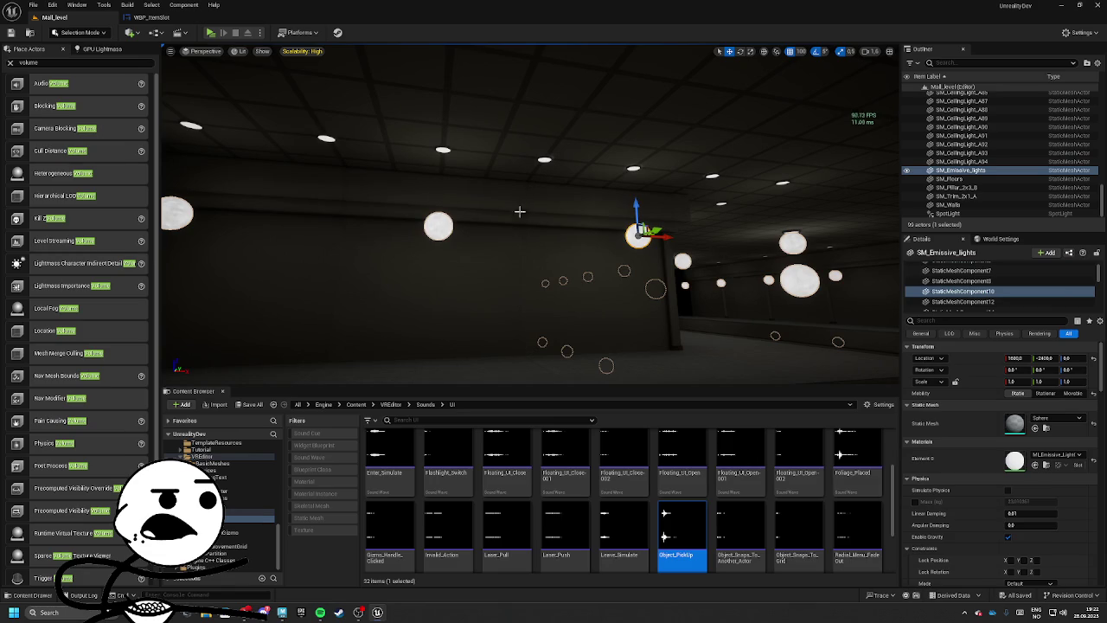
left_click_drag(553, 259, 552, 260)
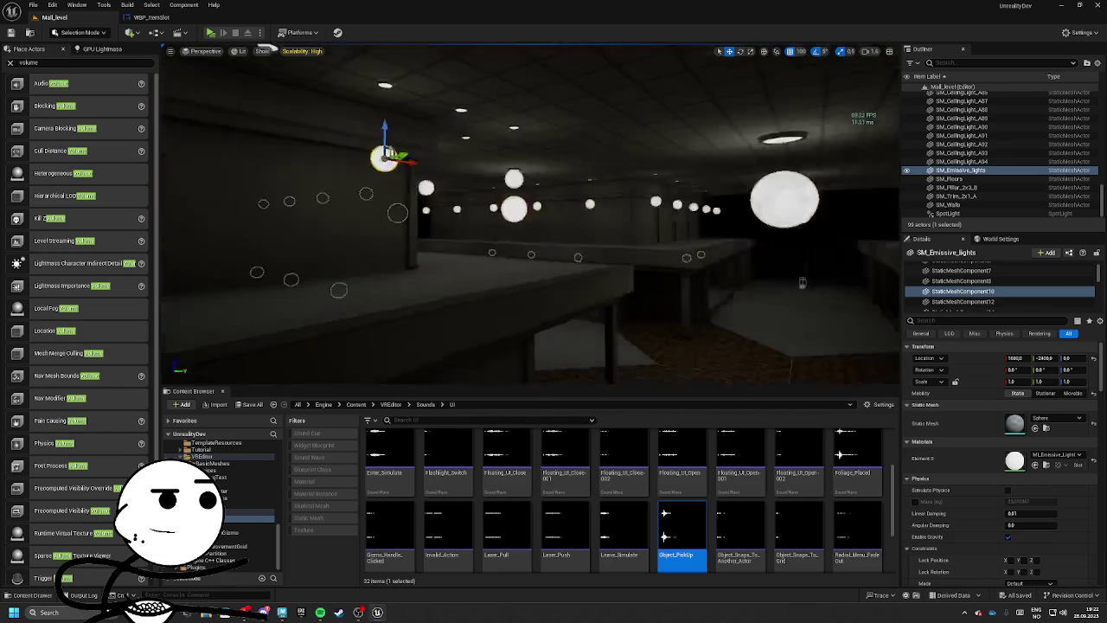
mouse_move(540, 185)
left_mouse_down()
mouse_move(538, 250)
mouse_move(532, 223)
mouse_move(561, 239)
mouse_move(473, 270)
left_mouse_up()
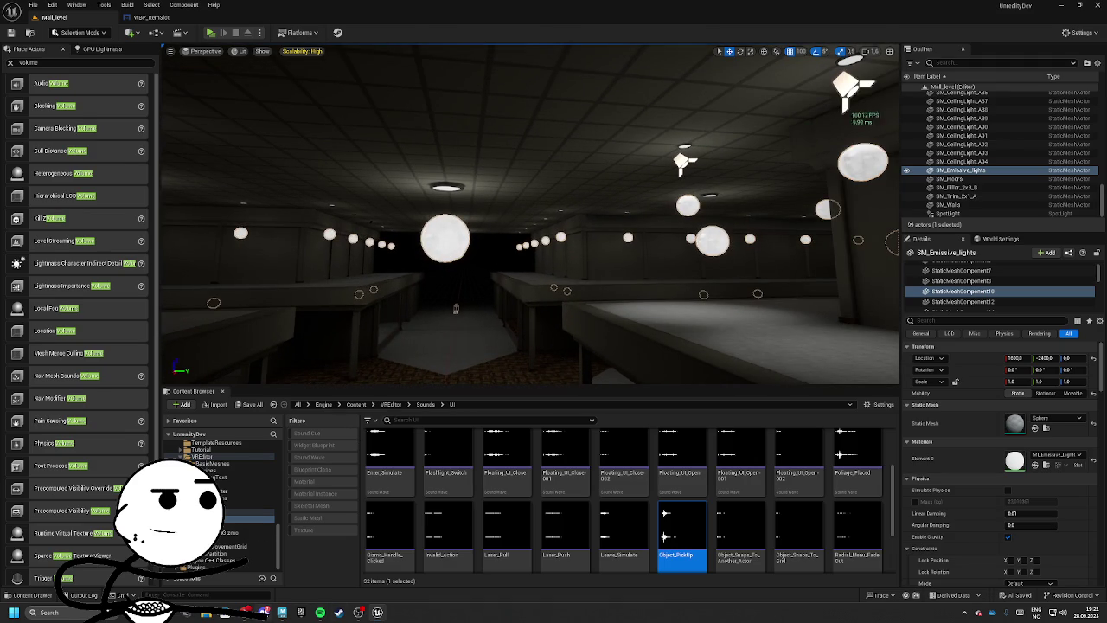
right_click(247, 612)
Step: Open ChatGPT in a new Chrome window and go to the Unreality: Beyond Worlds mall map chat
left_click(245, 571)
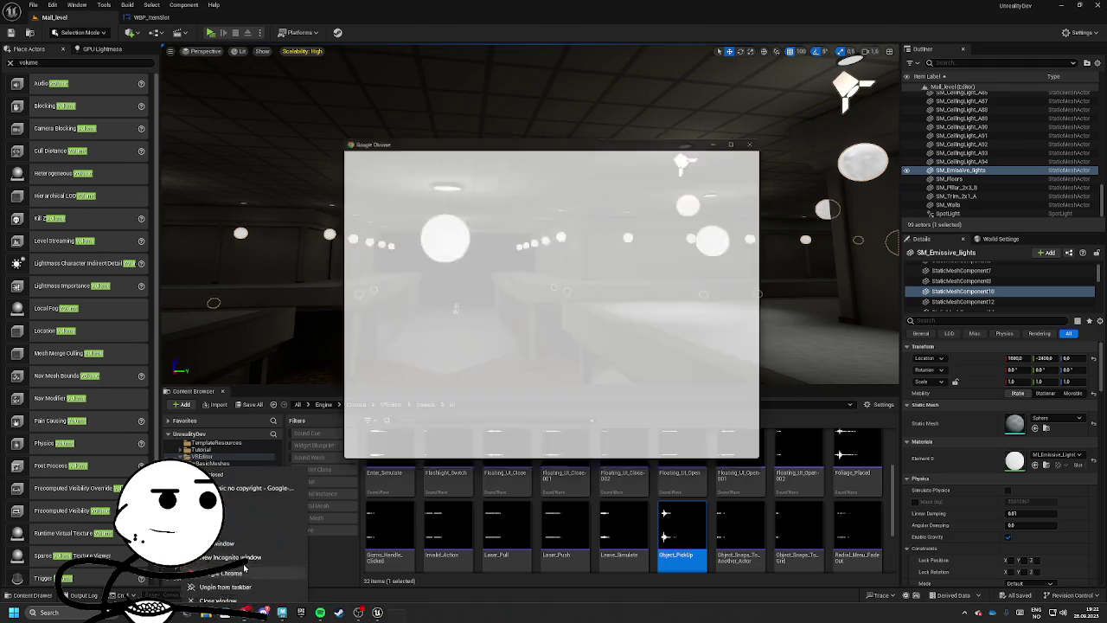
left_click(593, 327)
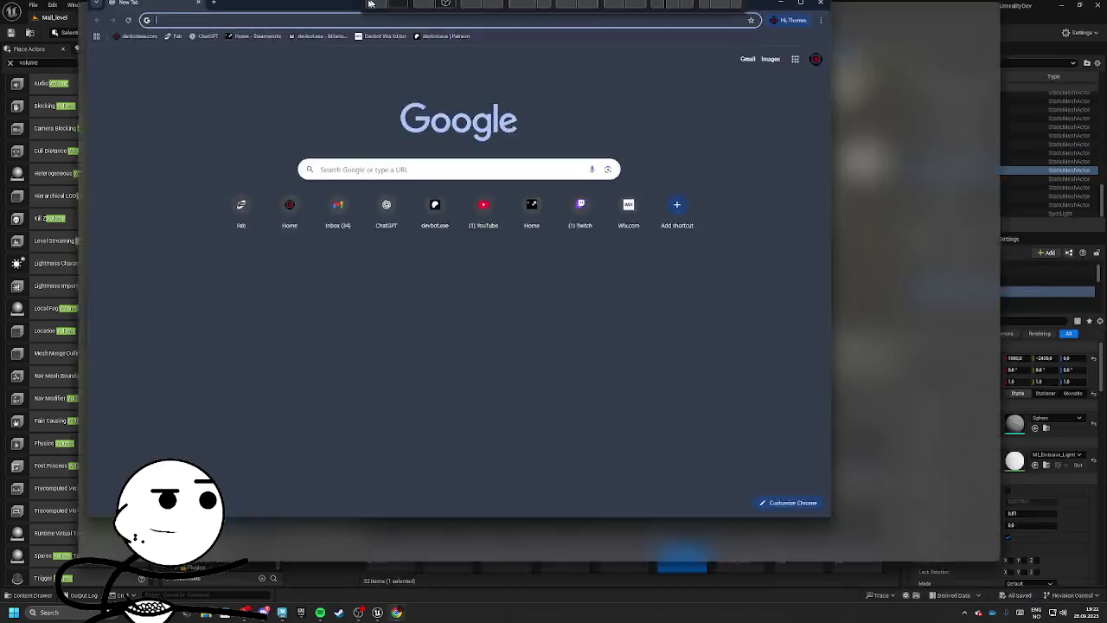
left_click(118, 43)
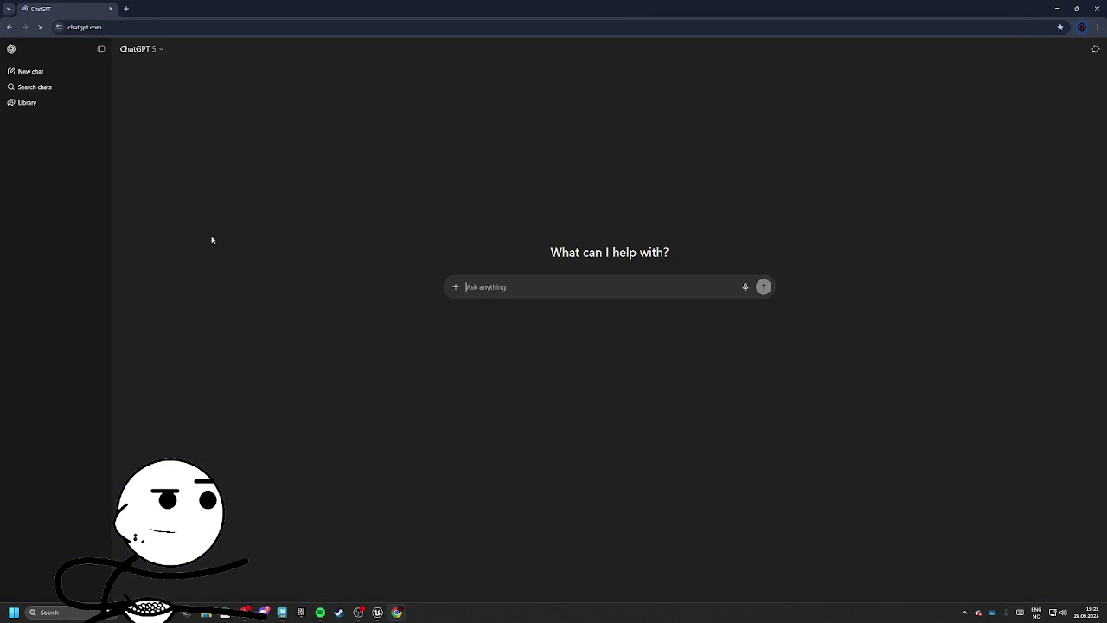
left_click(52, 200)
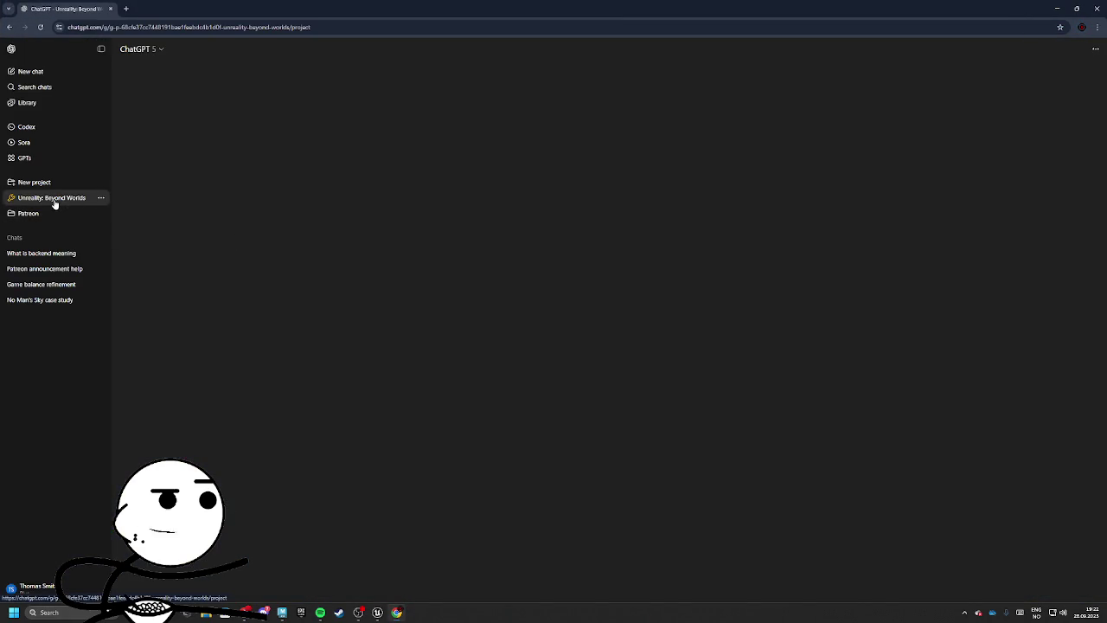
left_click(478, 166)
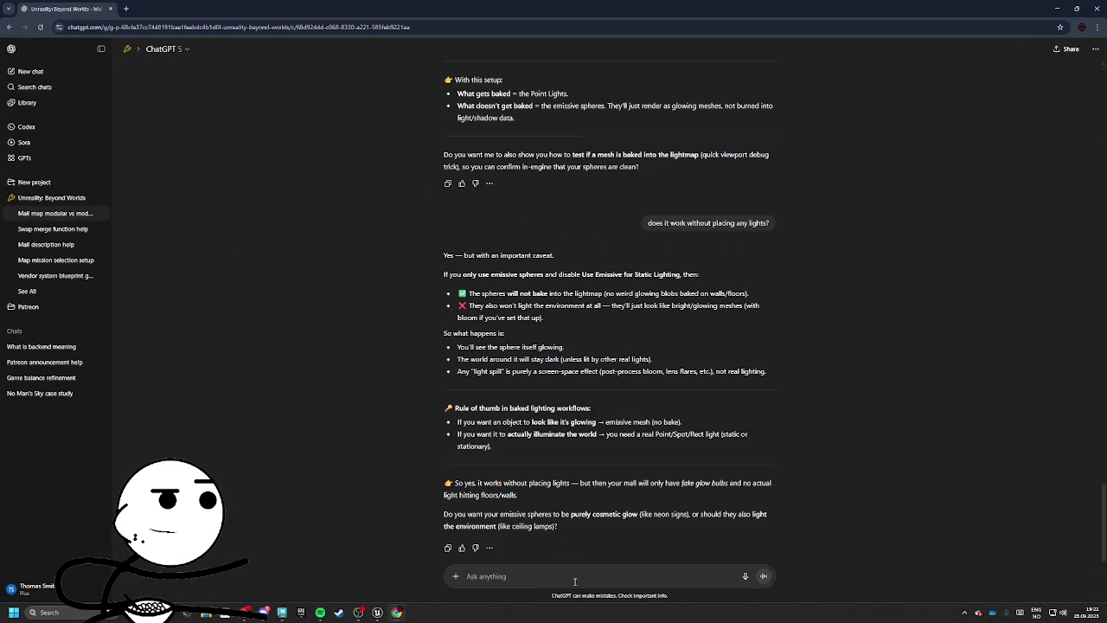
Step: Type the question 'why do i get light seams on the end of each modular wall'
type("why do i ge")
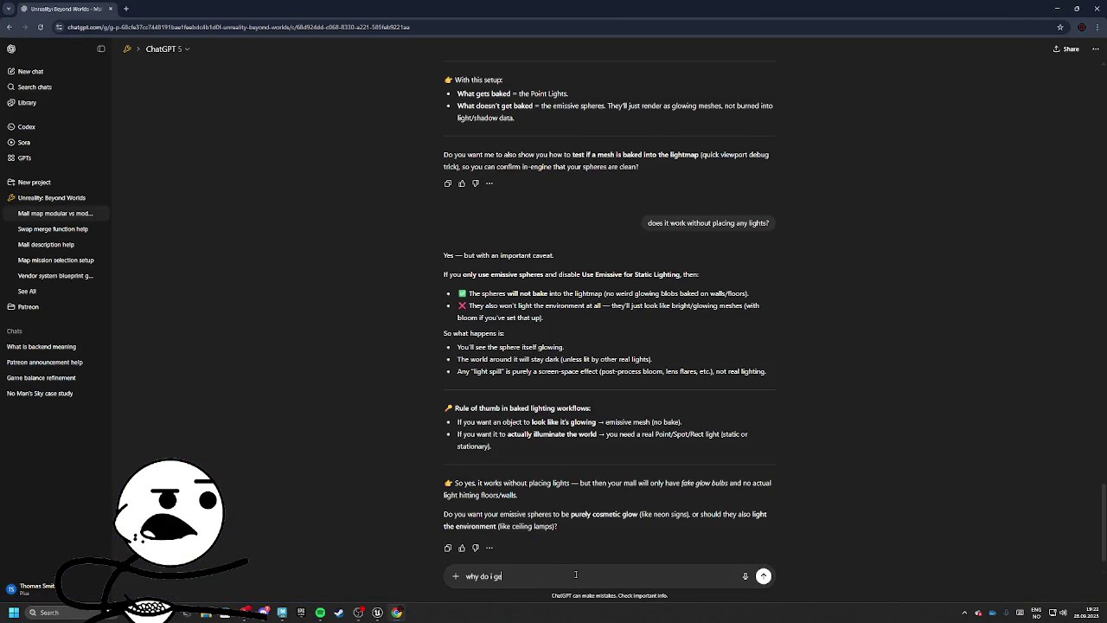
type("t light")
type(" seams on tth")
key("BackSpace")
key("BackSpace")
type("he end")
type(" of each m")
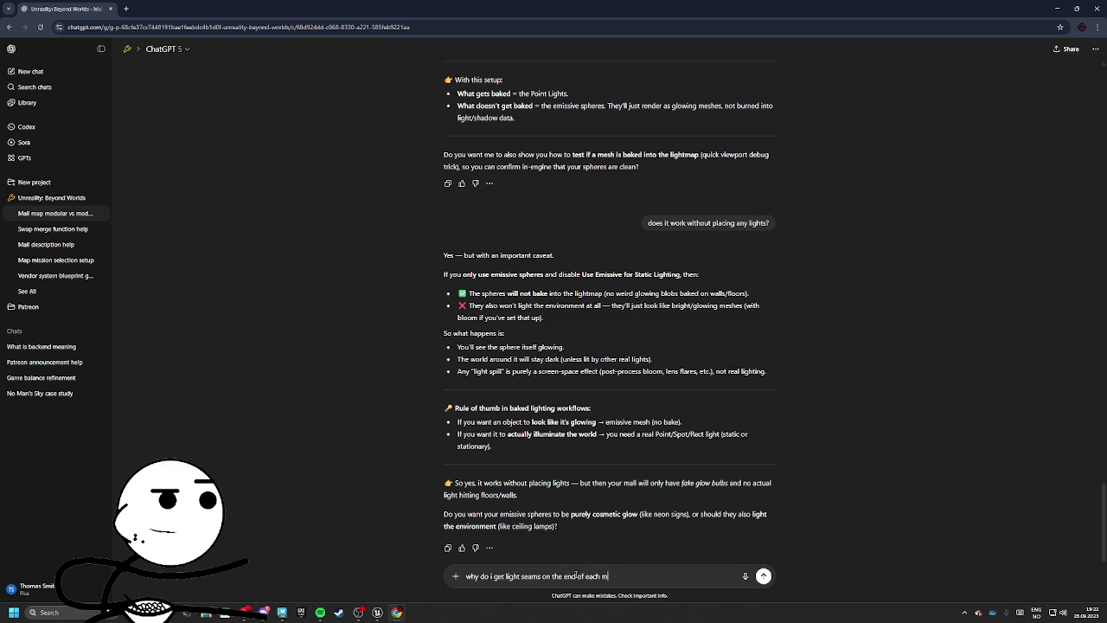
type("odular wall?")
Step: Back in Unreal, select SM_Walls and swing the view to a close-up of the wall seam
key("alt+Tab")
left_click(477, 285)
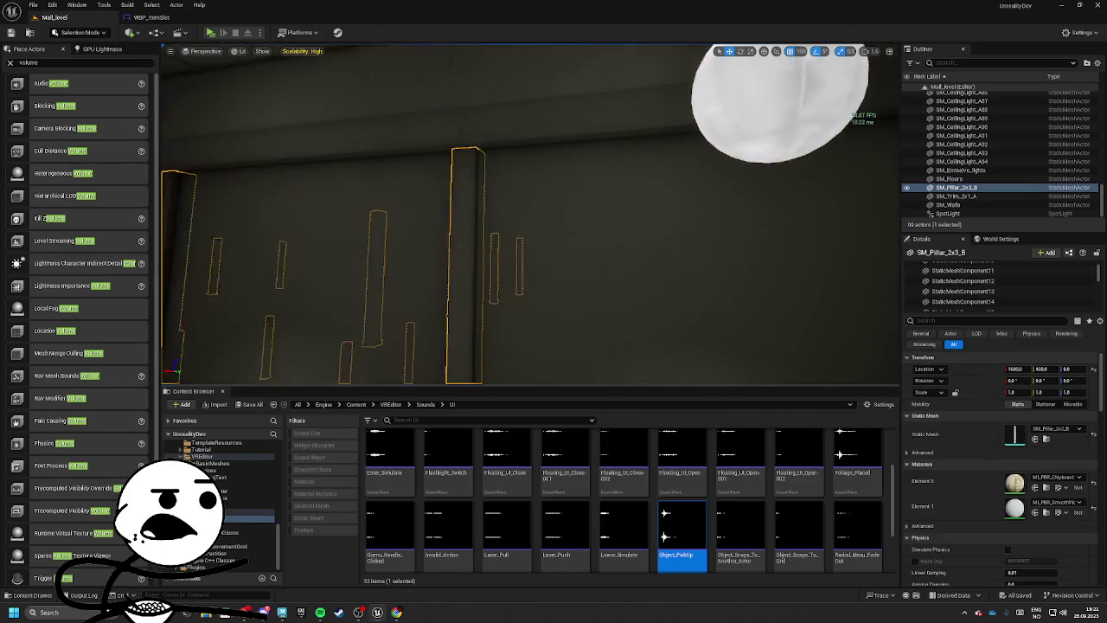
left_click(507, 279)
mouse_move(507, 279)
left_mouse_down()
mouse_move(485, 260)
mouse_move(546, 292)
left_mouse_up()
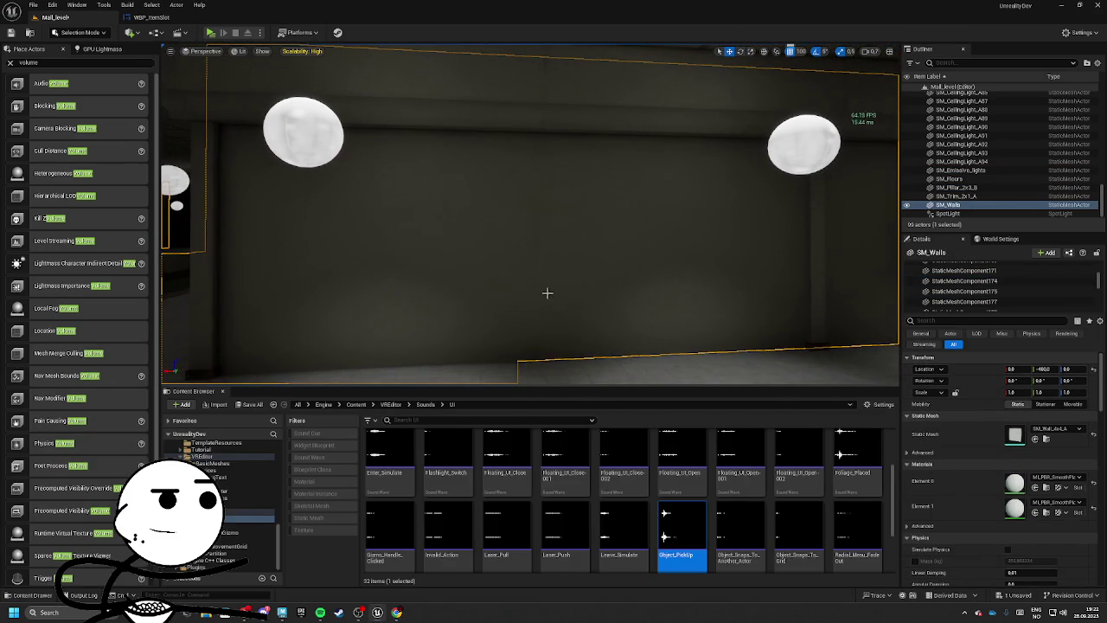
Step: Snip the wall seam region and paste the screenshot into the ChatGPT message
key("super+shift+s")
mouse_move(507, 51)
left_mouse_down()
mouse_move(526, 90)
mouse_move(579, 361)
mouse_move(571, 373)
left_mouse_up()
key("alt+Tab")
key("ctrl+v")
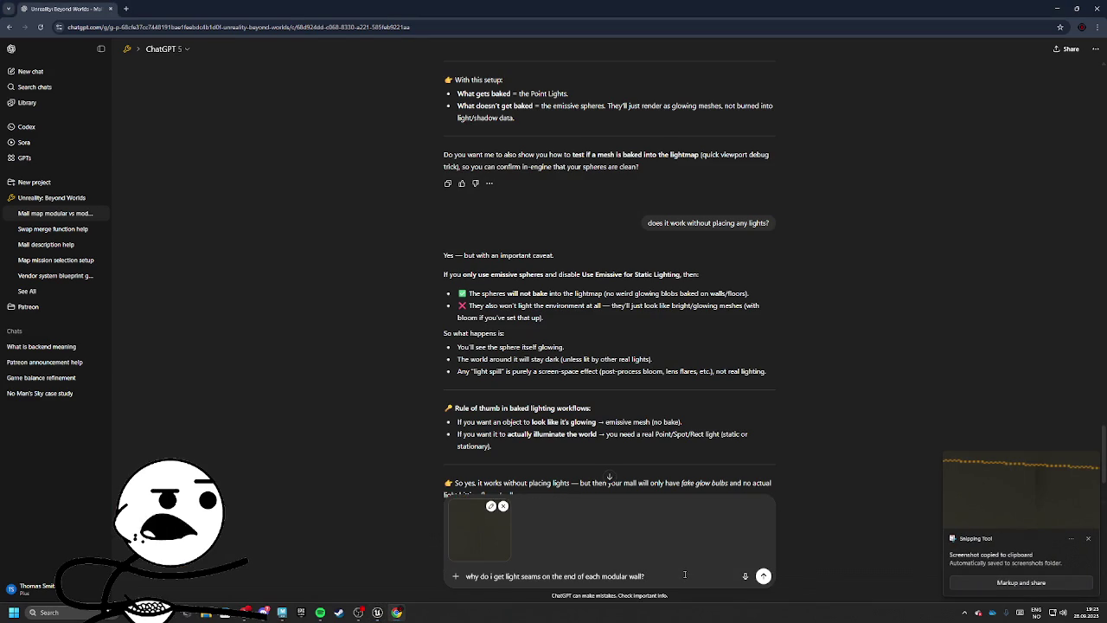
Step: Send the seam question with its screenshot, read ChatGPT's seam causes and fixes, then return to Unreal
key("Return")
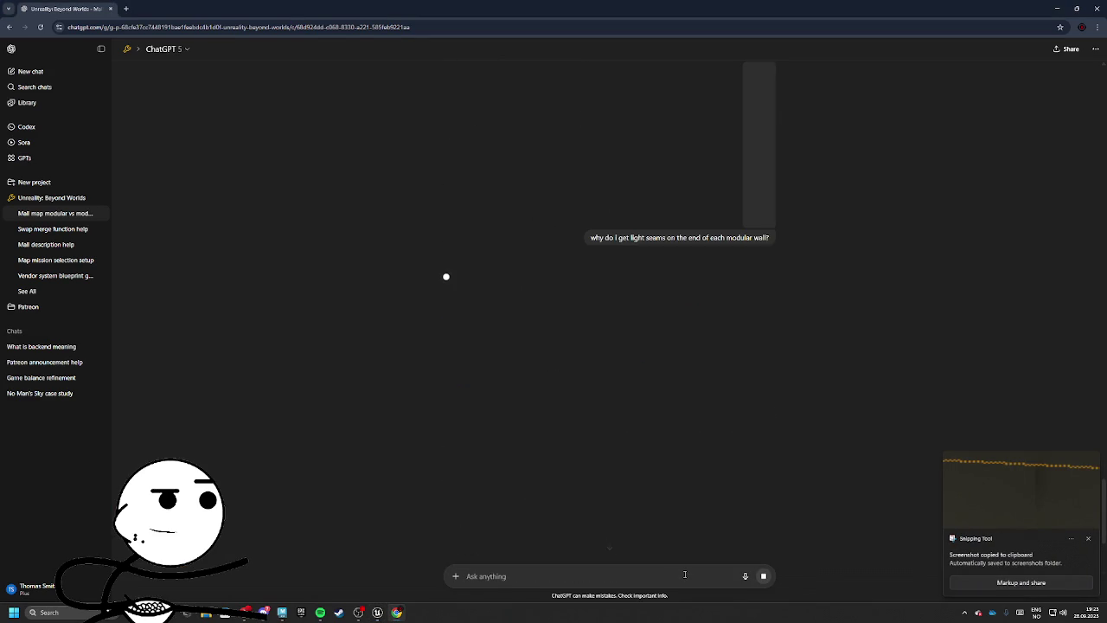
scroll(649, 510, "up", 2)
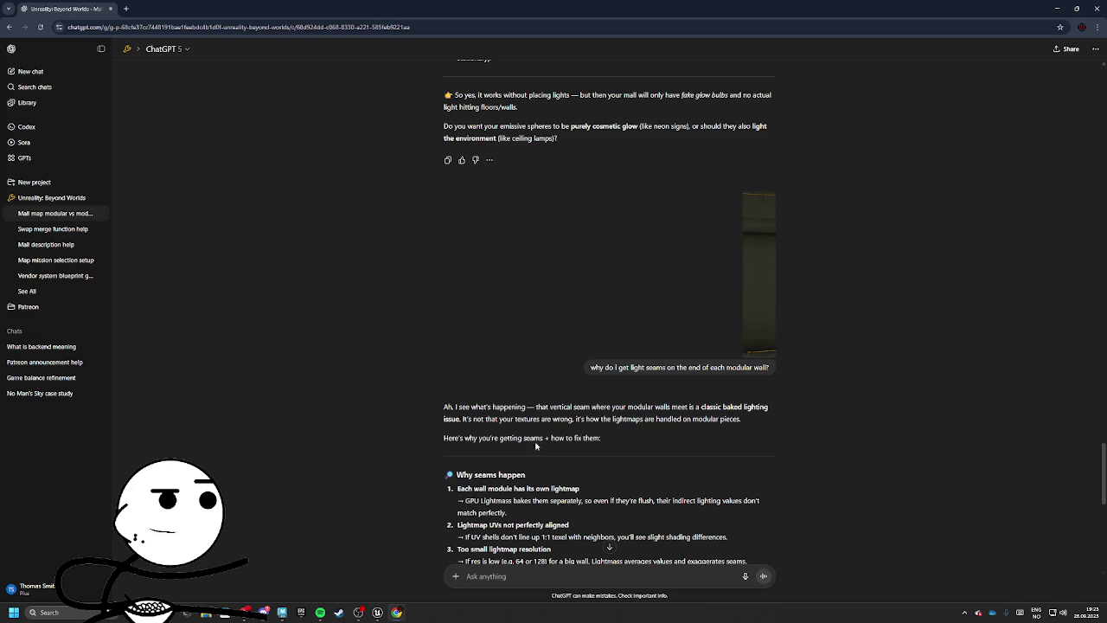
scroll(537, 445, "down", 2)
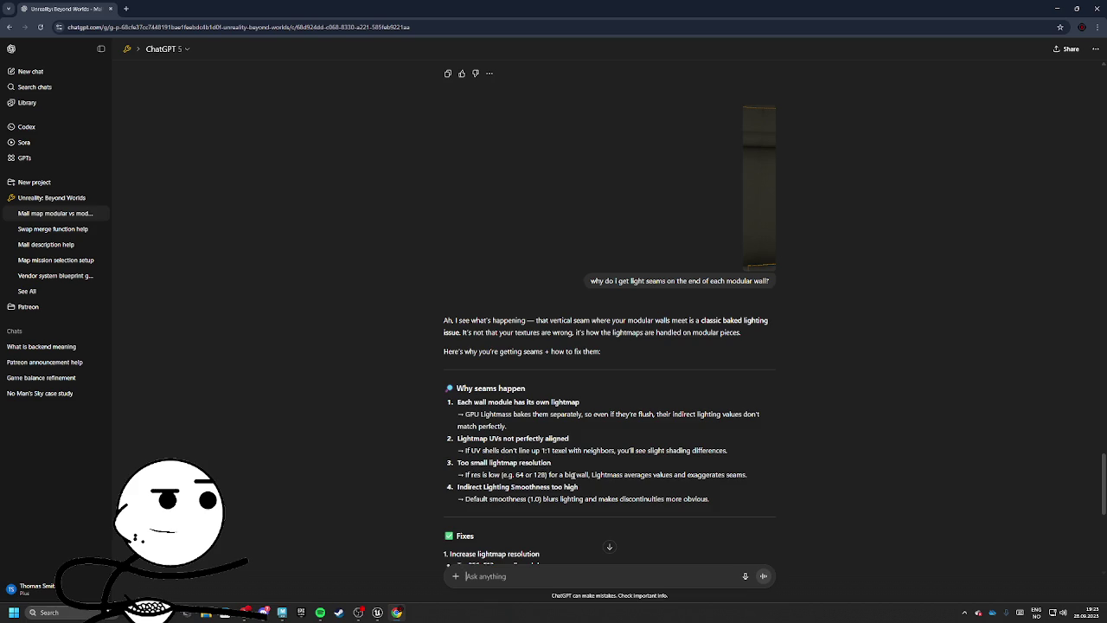
scroll(614, 474, "down", 3)
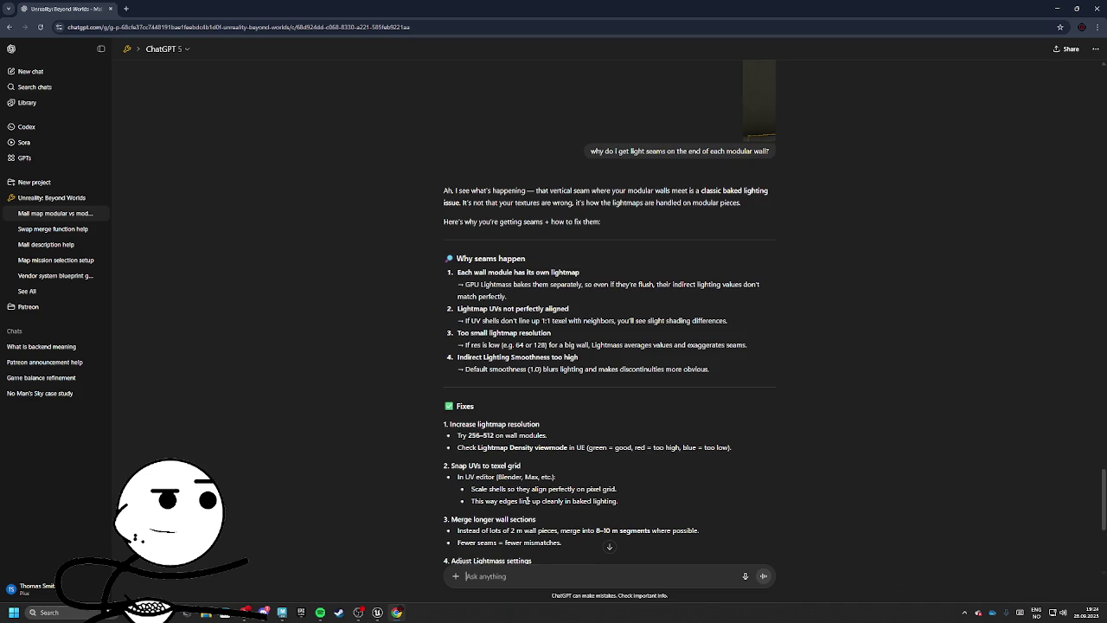
scroll(562, 506, "down", 2)
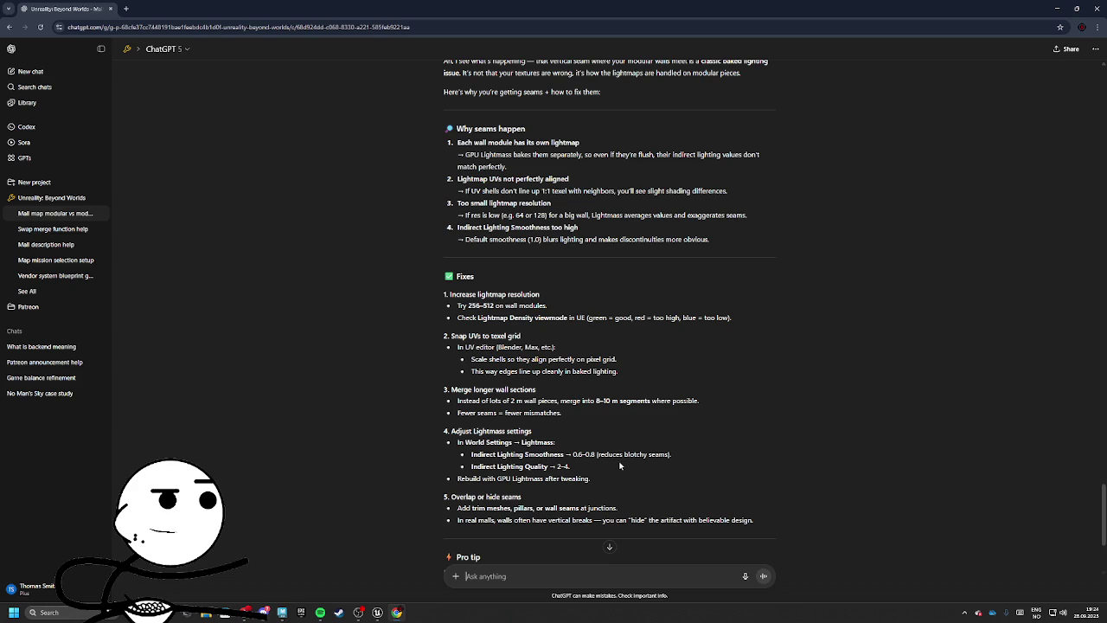
key("alt+Tab")
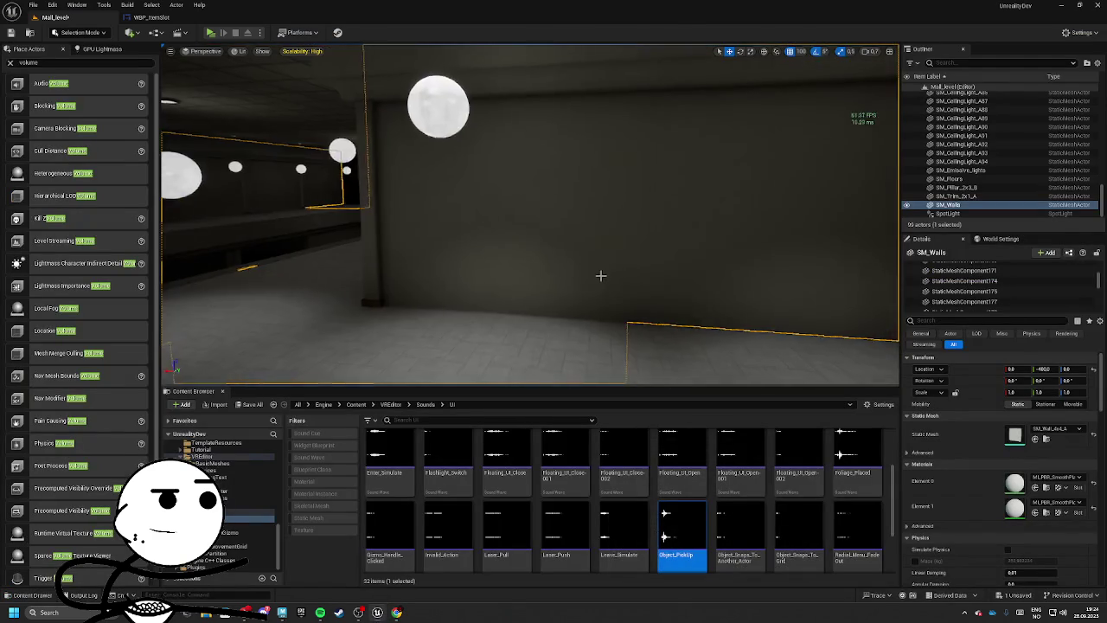
Step: Switch the viewport to Lightmap Density view and open the wall mesh SM_Wall_4x4_A
left_click(240, 51)
mouse_move(288, 178)
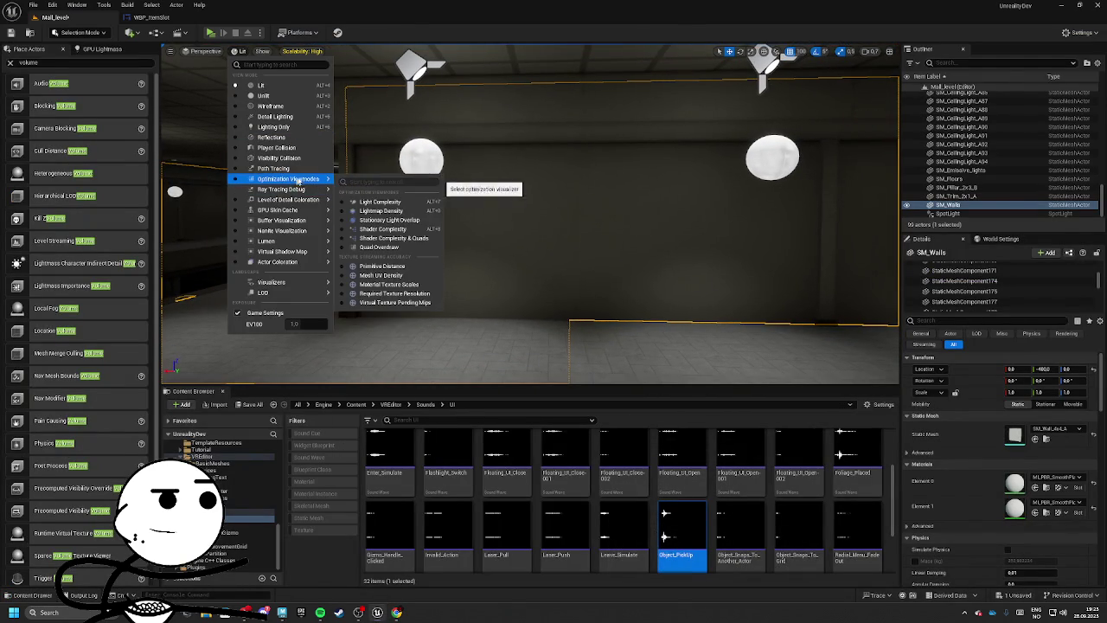
left_click(366, 207)
mouse_move(531, 214)
left_mouse_down()
mouse_move(531, 168)
mouse_move(507, 208)
mouse_move(763, 271)
left_mouse_up()
left_click(948, 204)
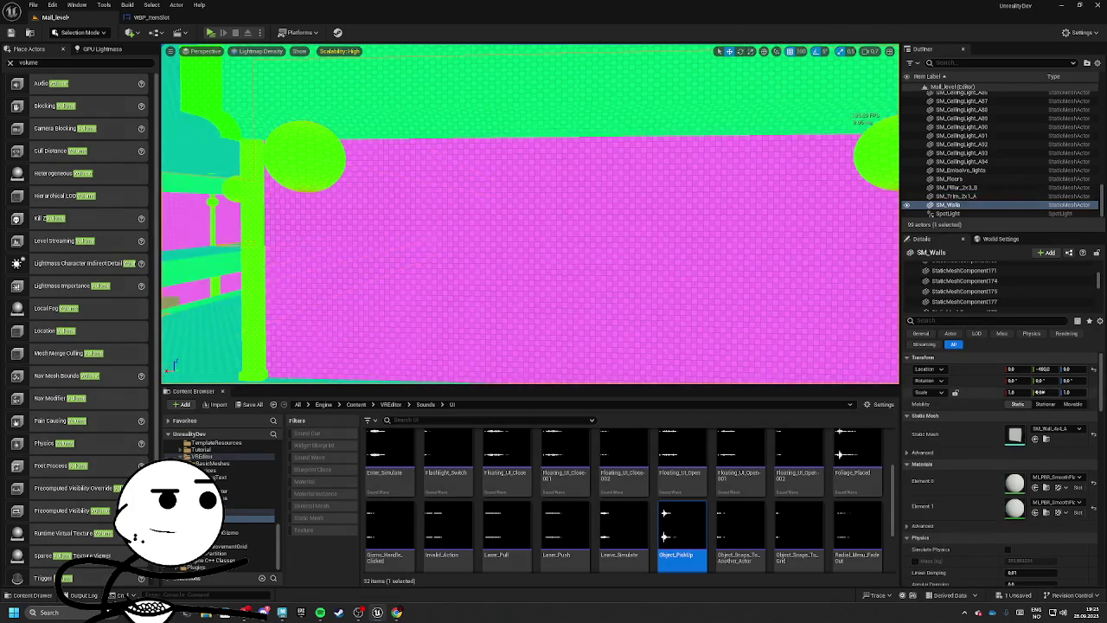
left_click(1044, 438)
double_click(494, 486)
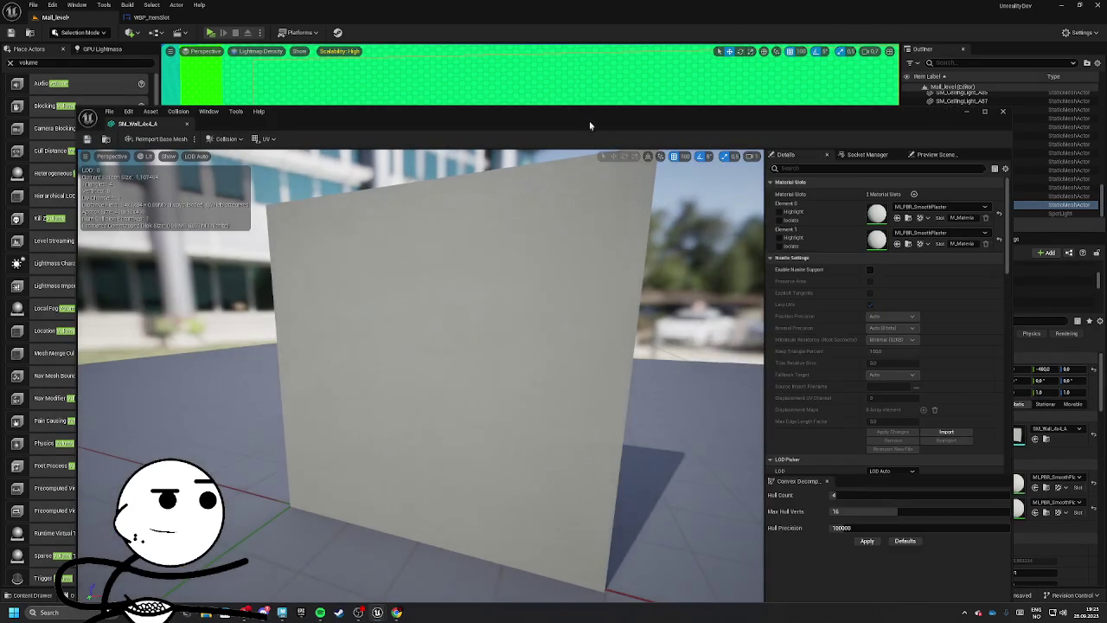
Step: Compare the wall's UV Channel 0 and UV Channel 1 layouts in the mesh editor
left_click_drag(589, 125, 492, 319)
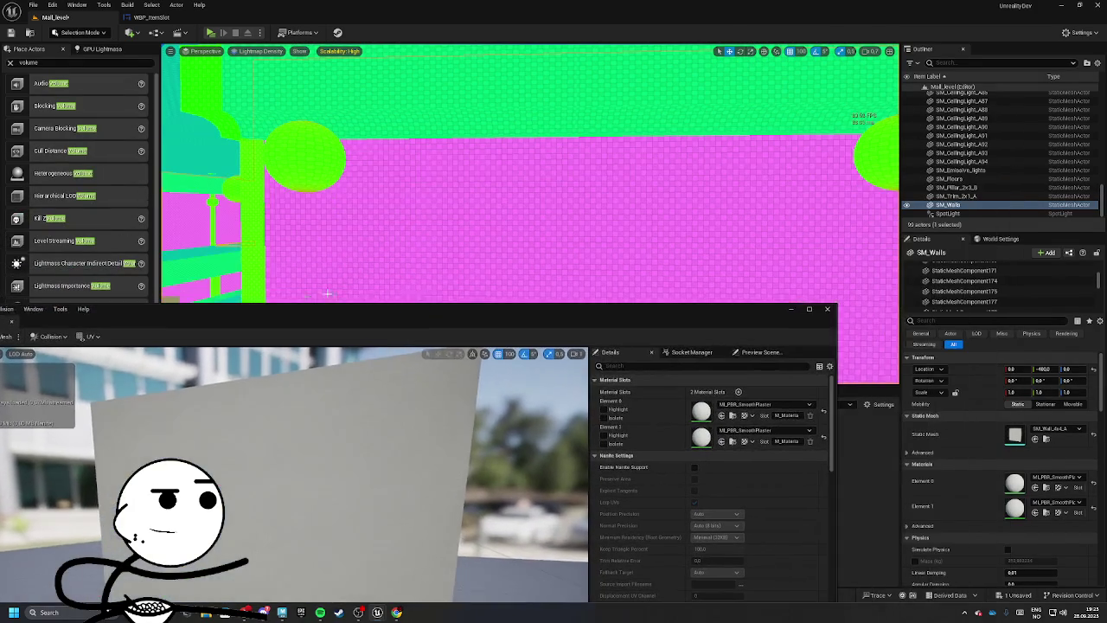
left_click(171, 333)
left_click(189, 370)
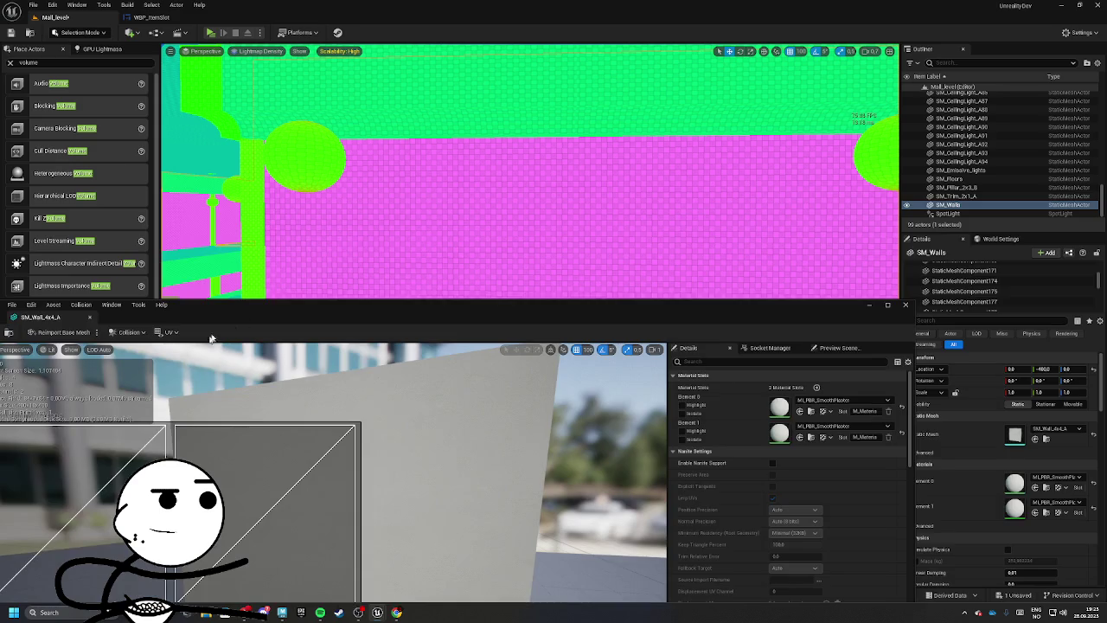
mouse_move(299, 315)
left_mouse_down()
mouse_move(464, 202)
mouse_move(514, 80)
mouse_move(502, 94)
left_mouse_up()
left_click(376, 127)
left_click(383, 156)
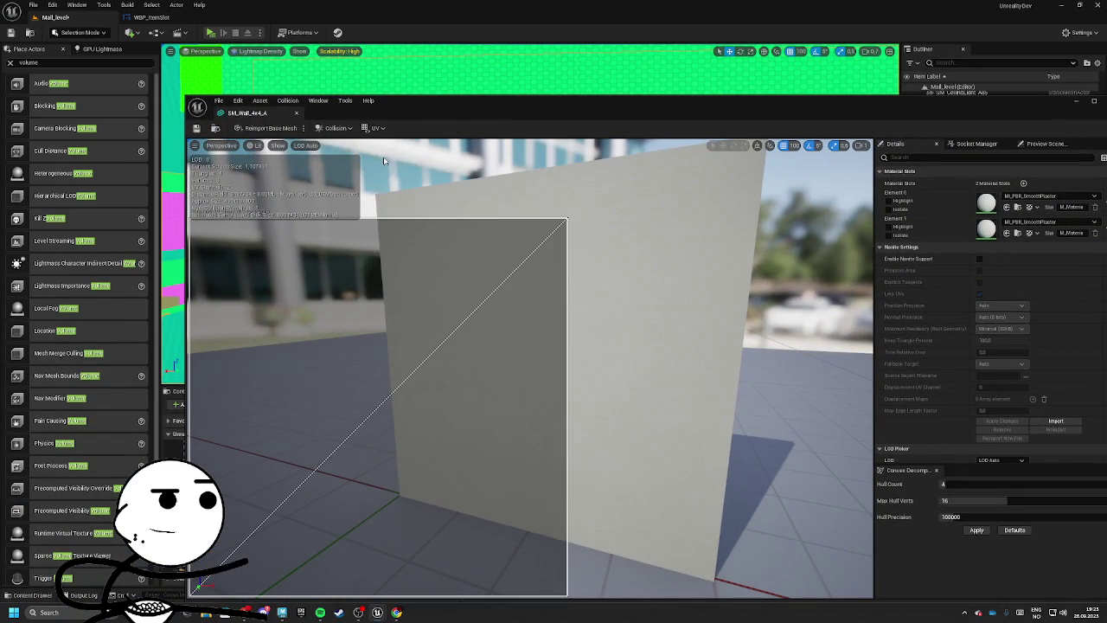
left_click(376, 128)
left_click(378, 165)
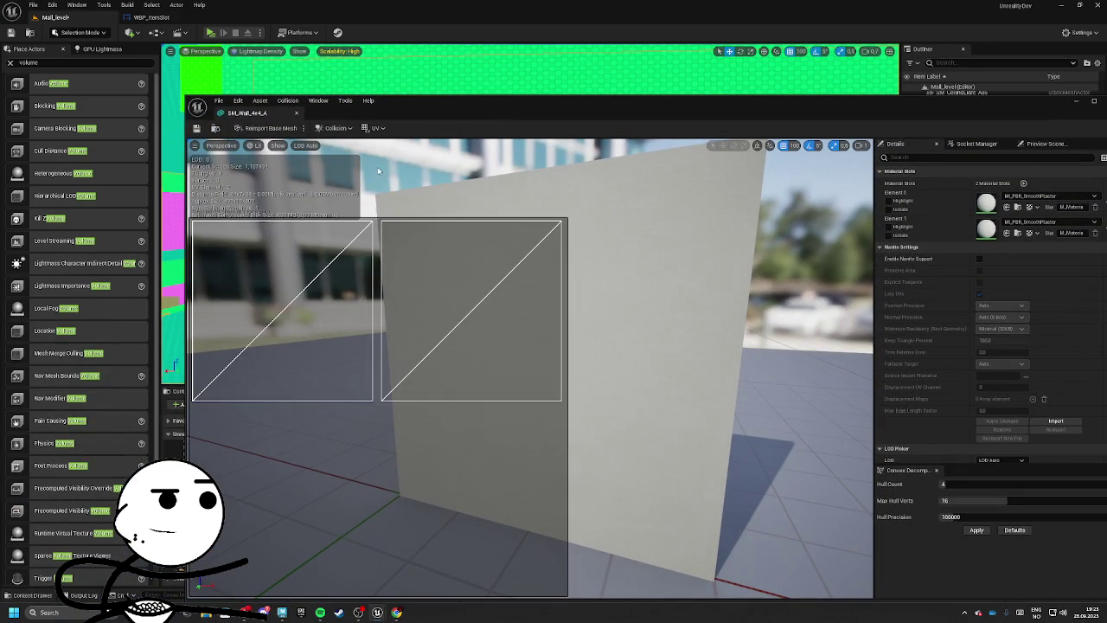
left_click_drag(690, 269, 554, 269)
mouse_move(511, 109)
left_mouse_down()
mouse_move(485, 242)
mouse_move(289, 163)
mouse_move(3, 279)
mouse_move(3, 223)
mouse_move(309, 190)
mouse_move(113, 192)
left_mouse_up()
Step: Raise SM_Wall_4x4_A's Light Map Resolution from 128 to 256
scroll(372, 383, "down", 10)
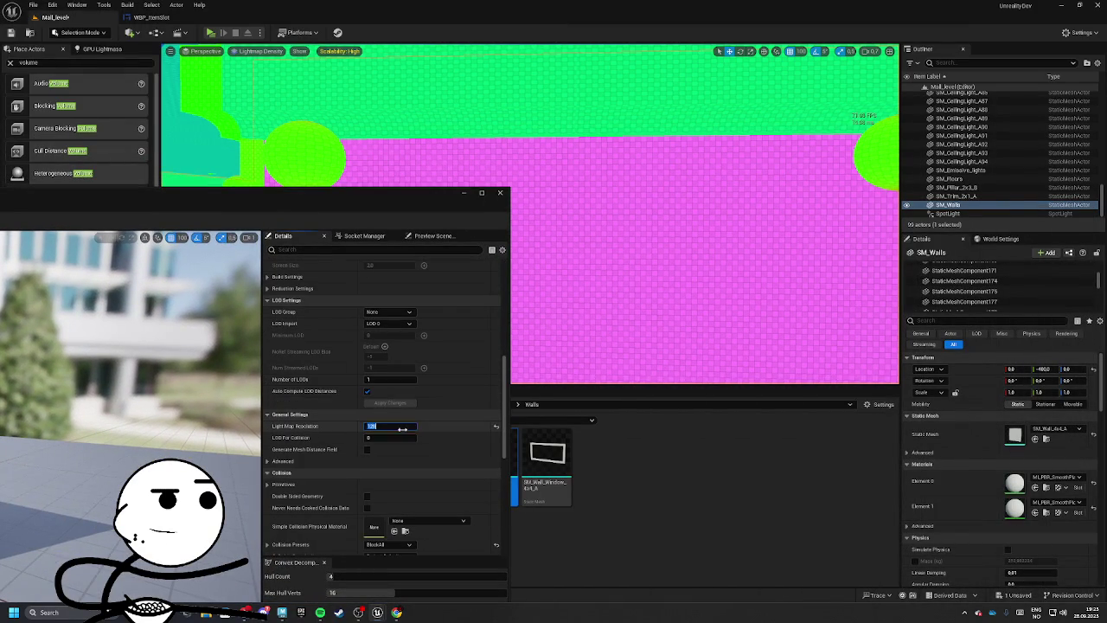
left_click(413, 425)
type("256")
key("Return")
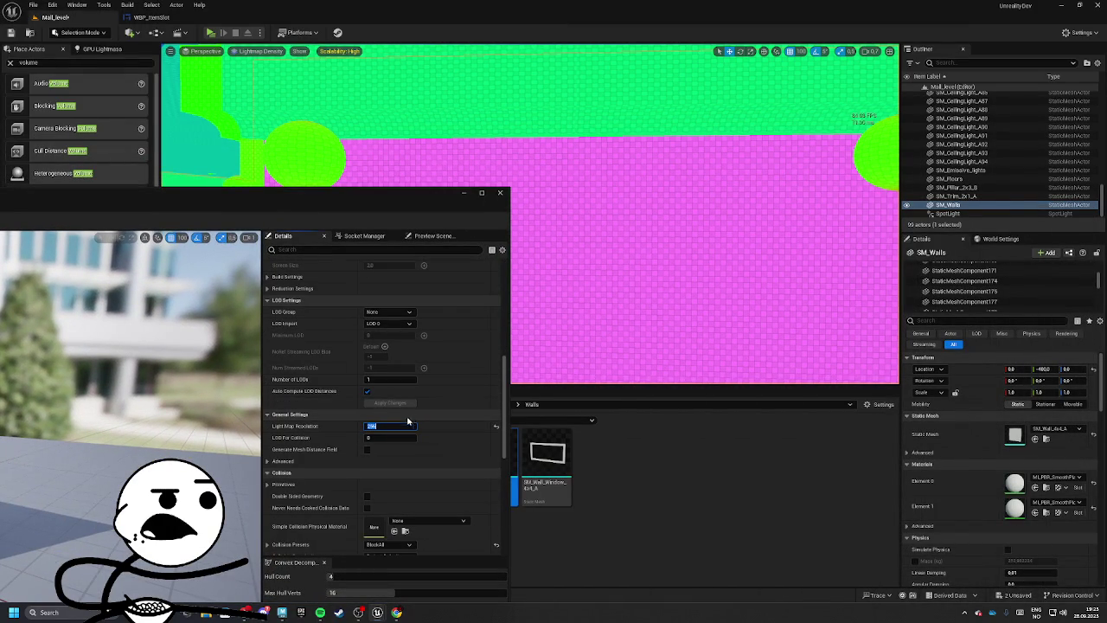
double_click(956, 196)
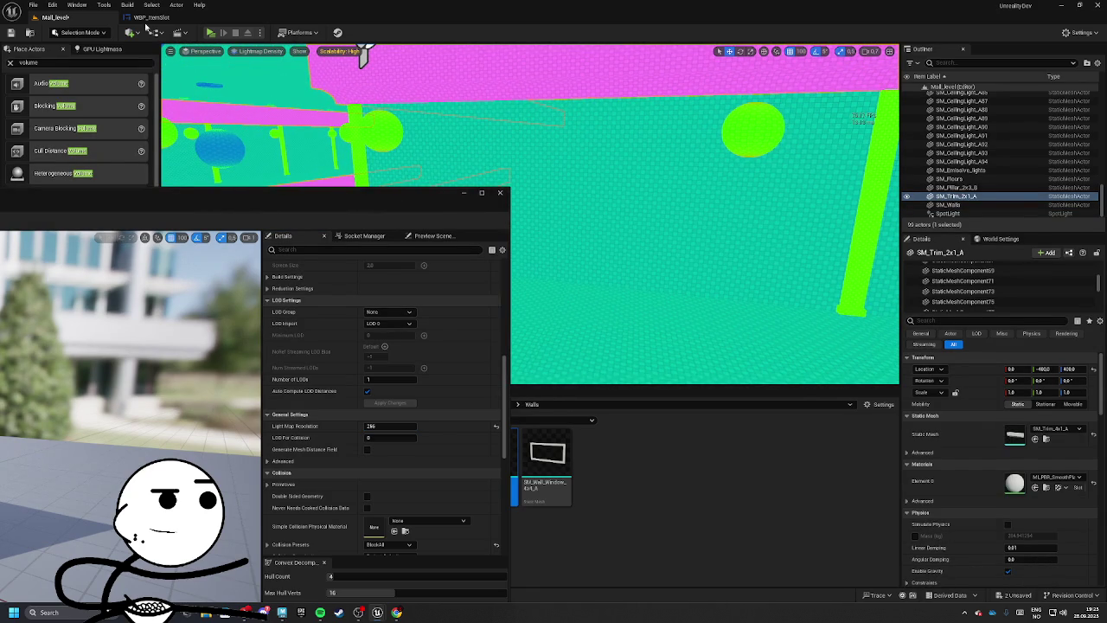
Step: Enable Force No Precomputed Lighting in the level's World Settings
left_click(127, 4)
mouse_move(156, 70)
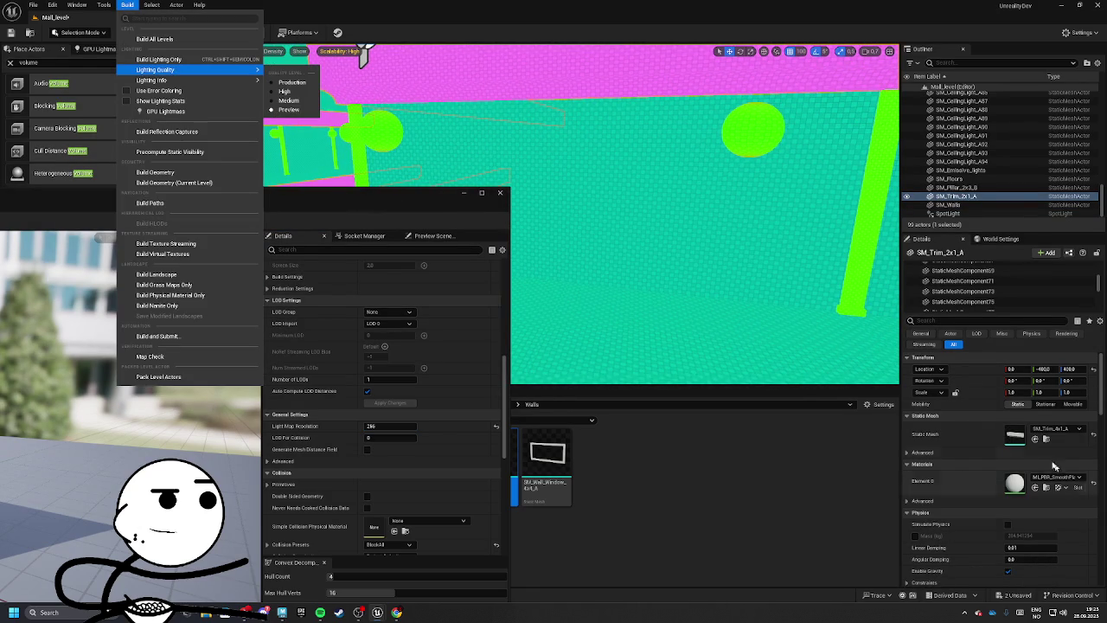
left_click(1001, 238)
scroll(1013, 405, "down", 10)
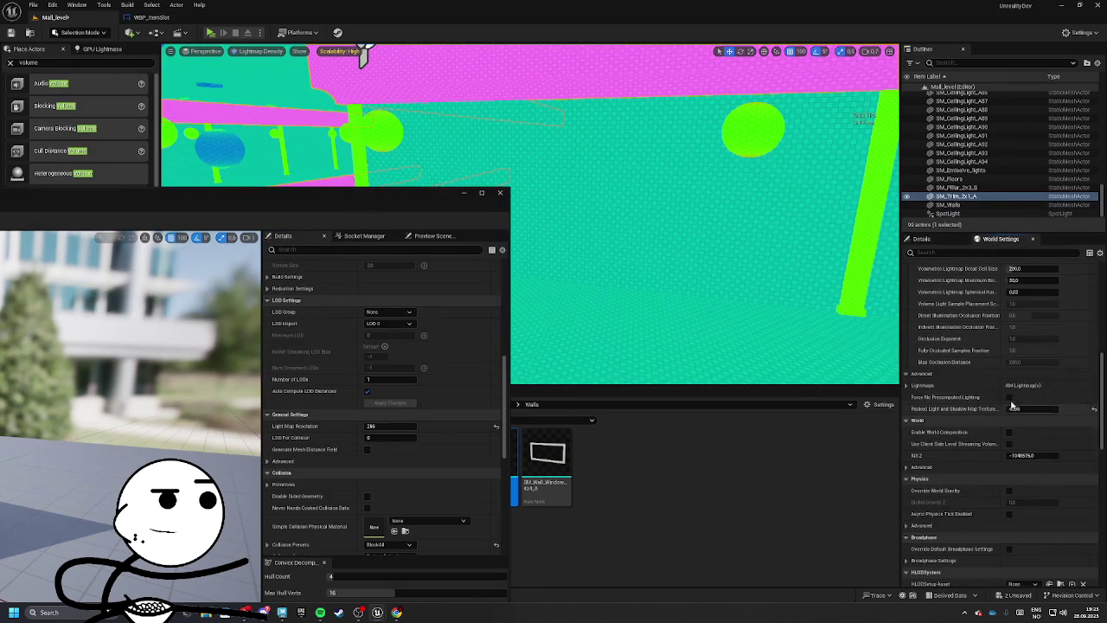
left_click(1009, 398)
left_click(649, 320)
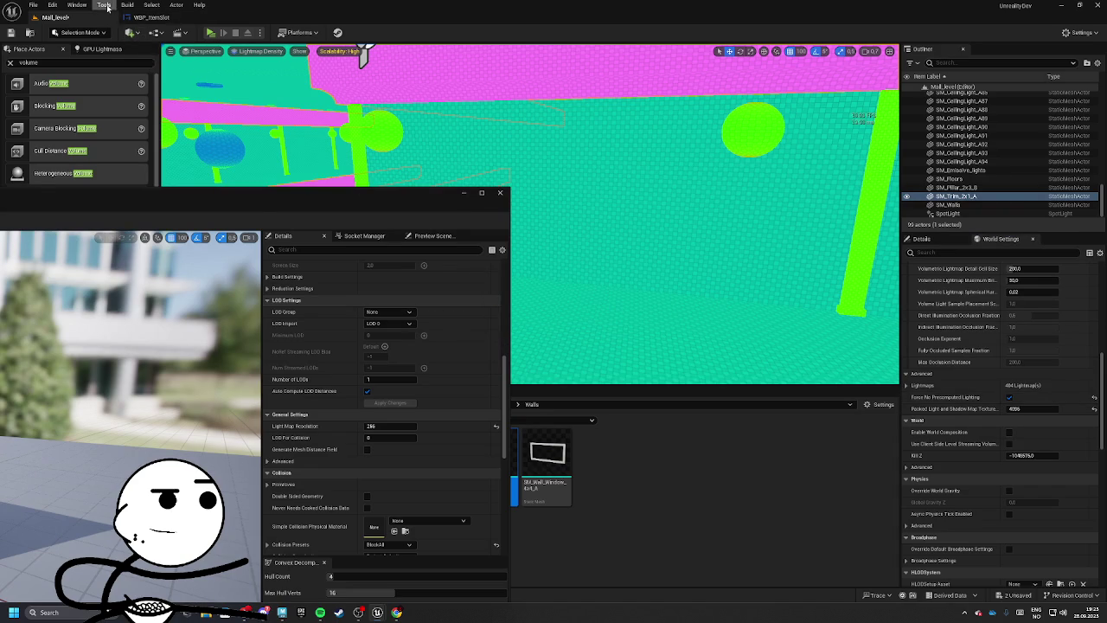
Step: Build lighting only, then fly over the green wall to inspect its density grid
left_click(127, 4)
left_click(151, 58)
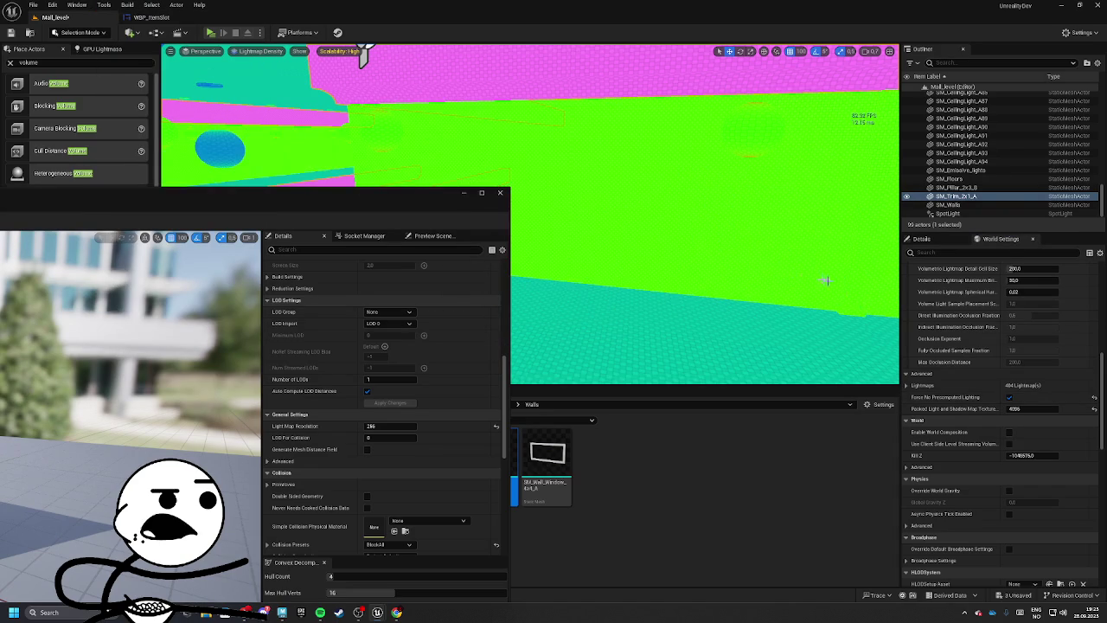
key("w")
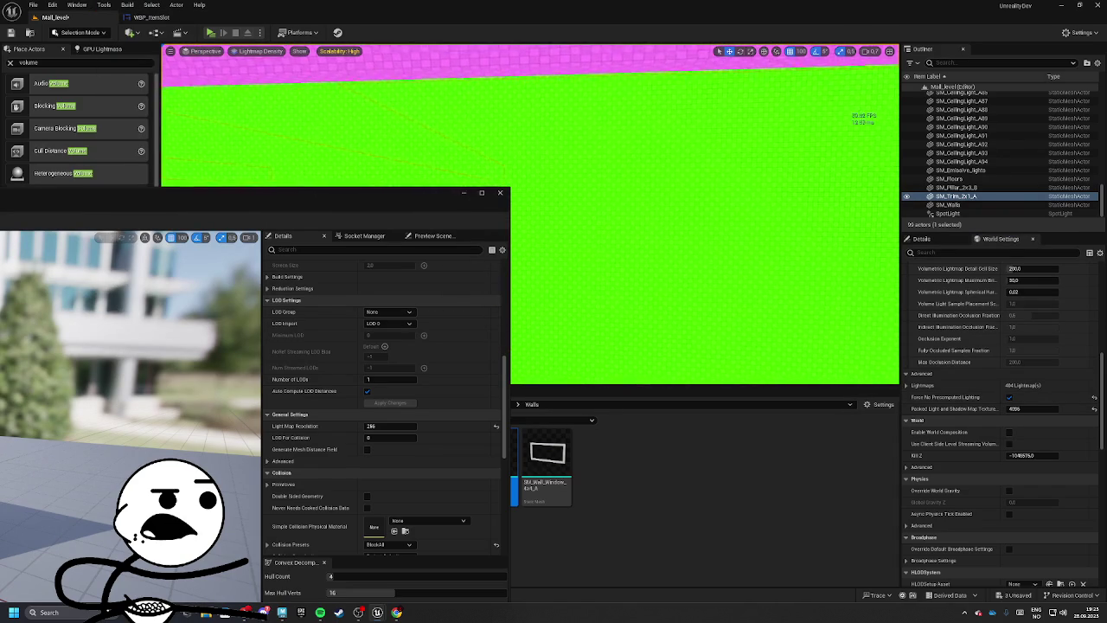
key("w")
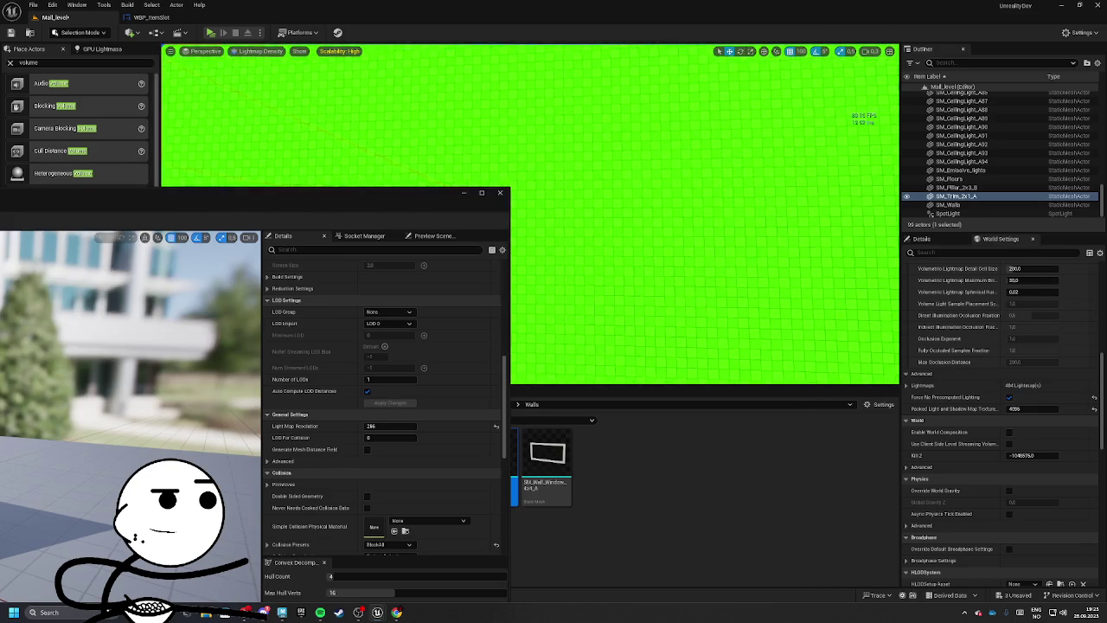
key("w")
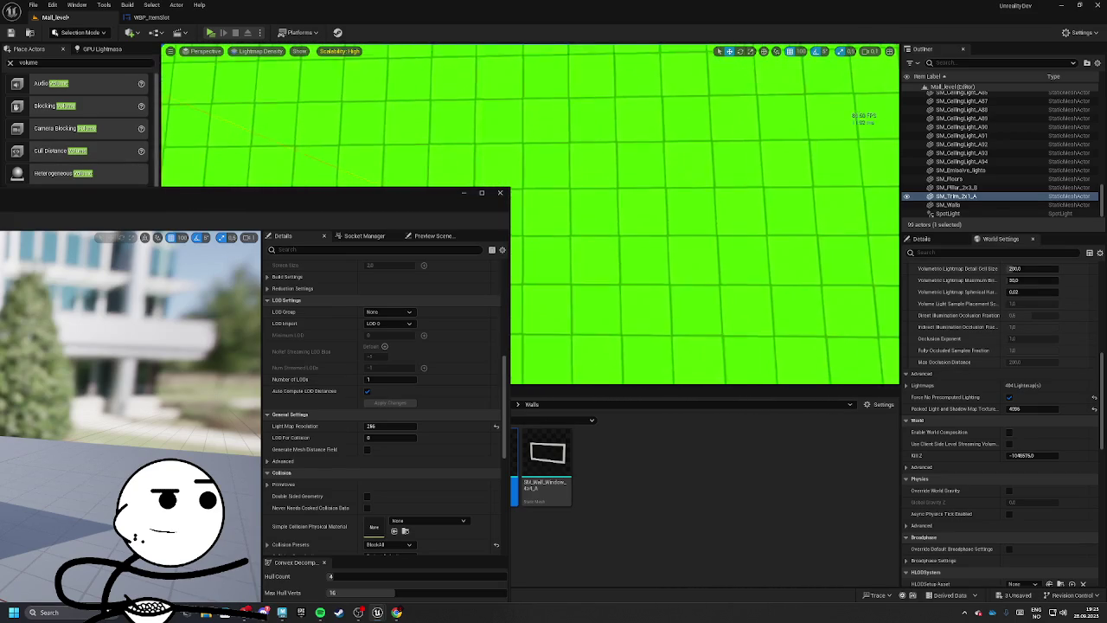
key("w")
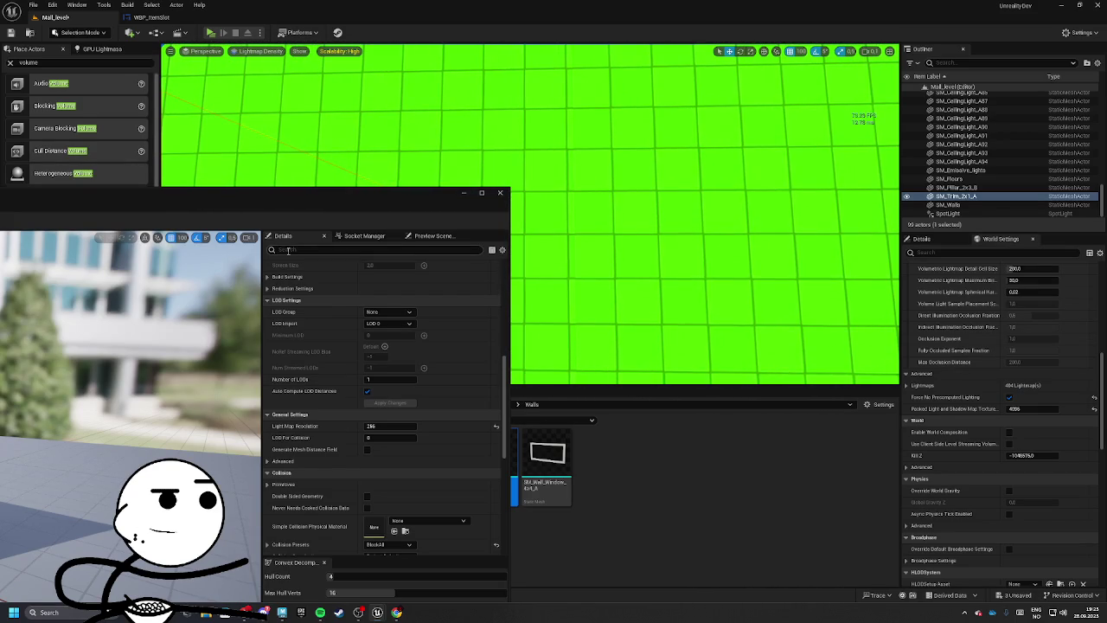
key("w")
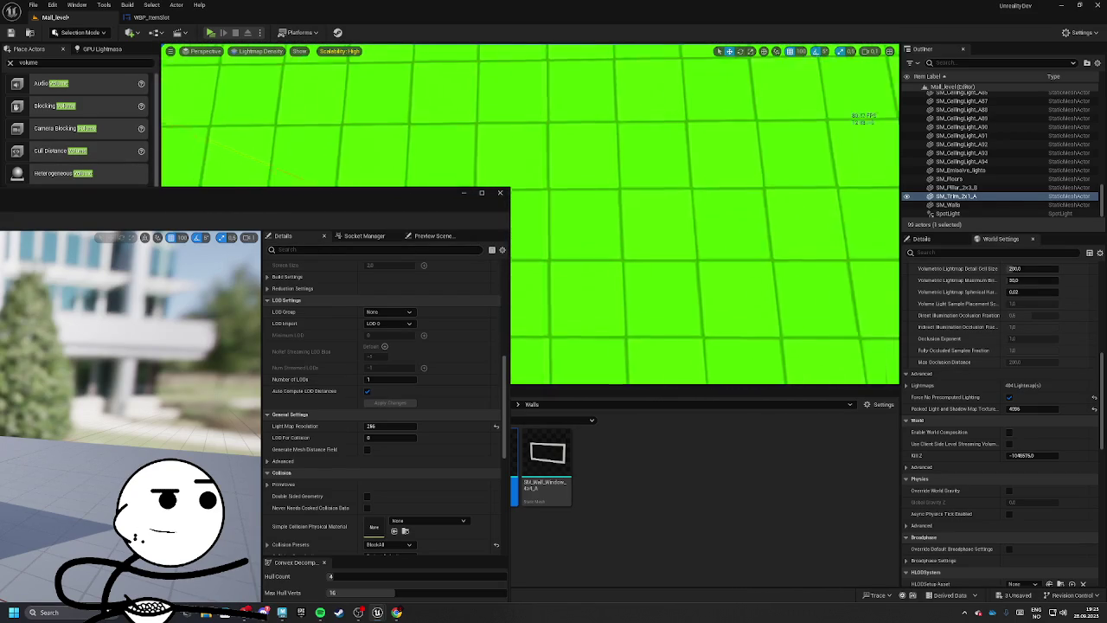
key("w")
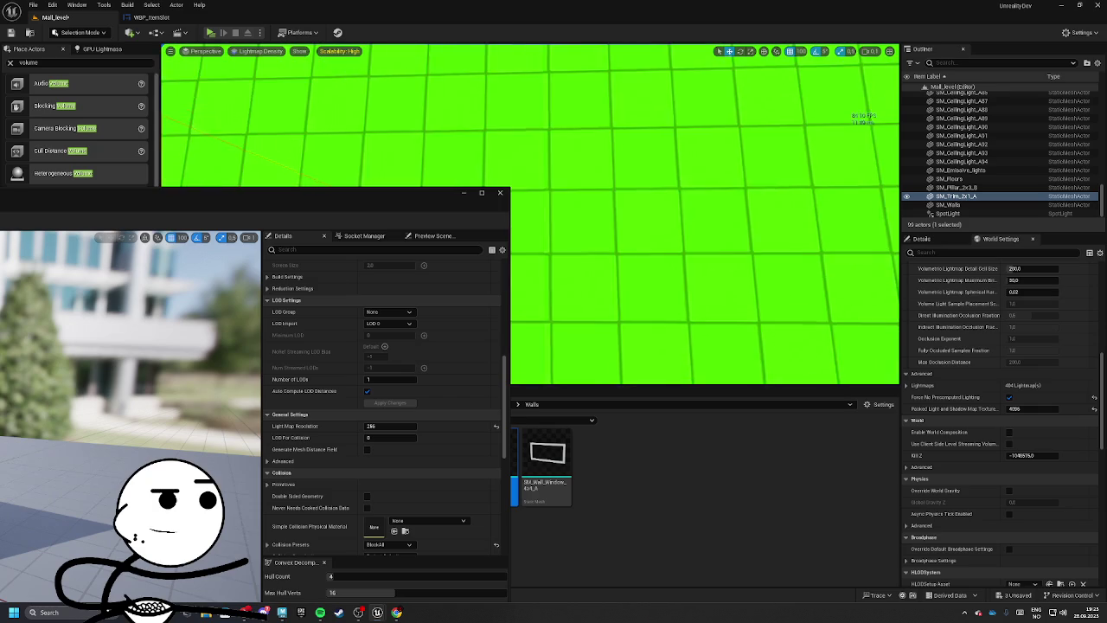
key("s")
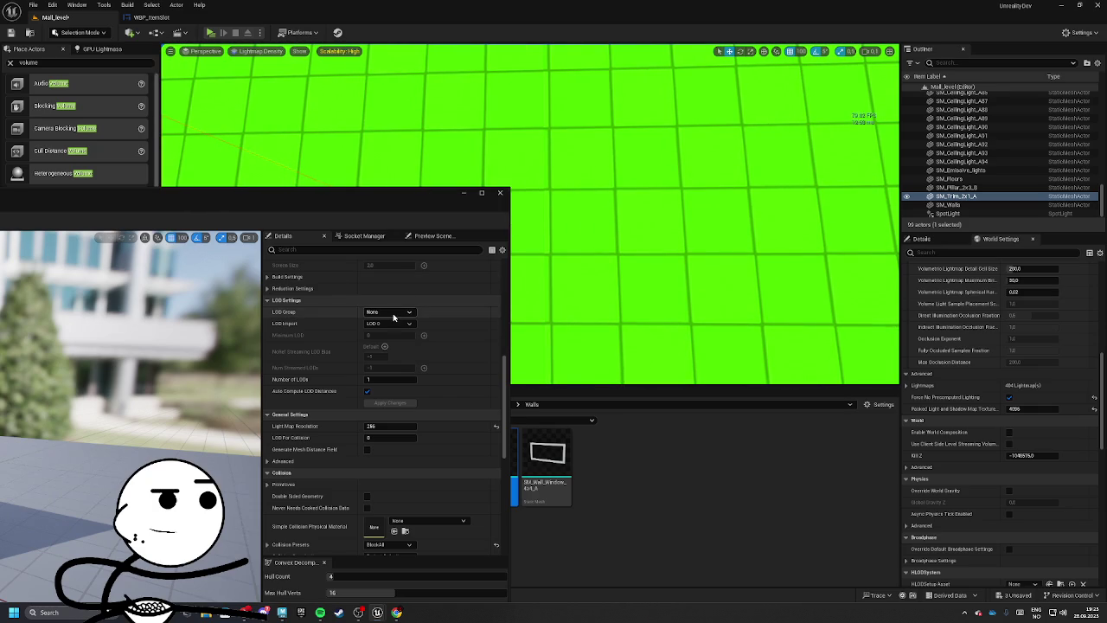
key("w")
Step: Preview the wall's Light Map Resolution at 512 and 128, then settle on 256
left_click(396, 427)
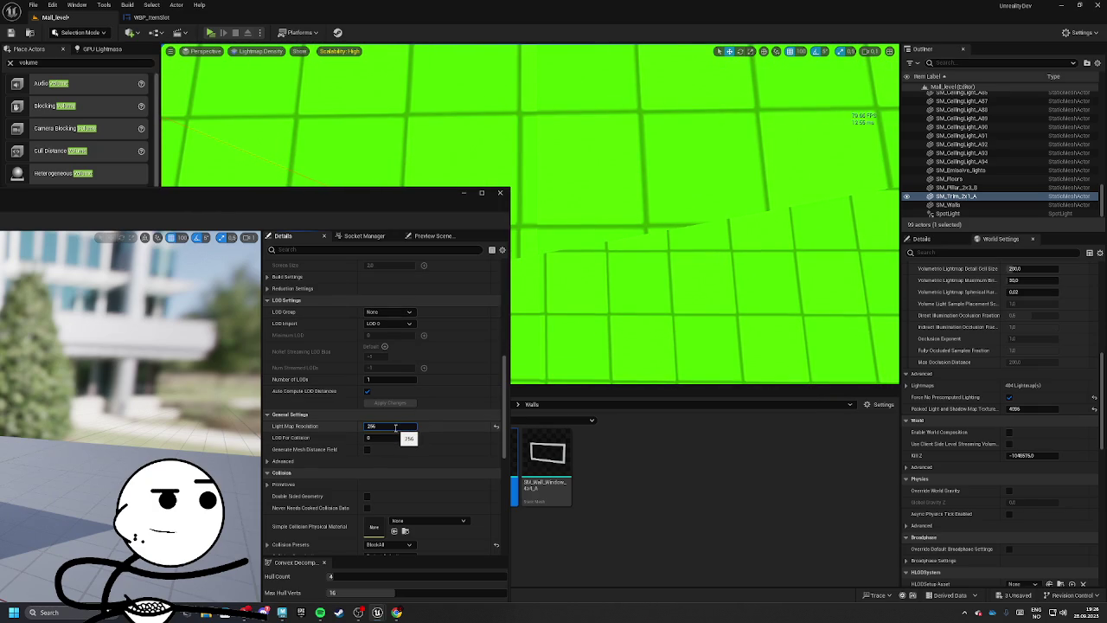
type("*2")
key("Return")
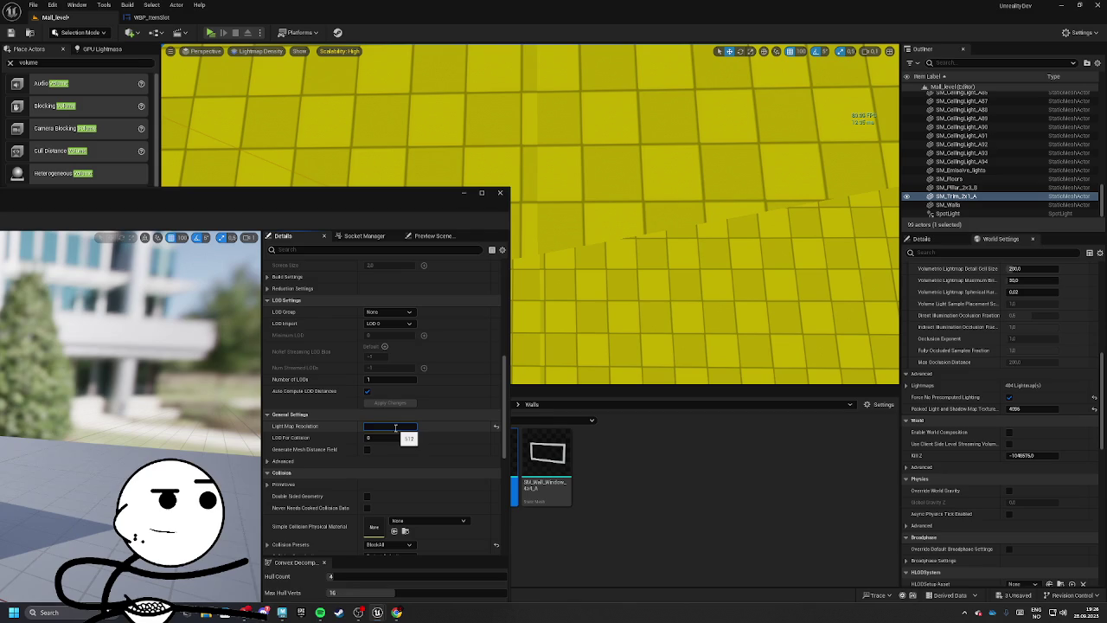
type("128")
key("Return")
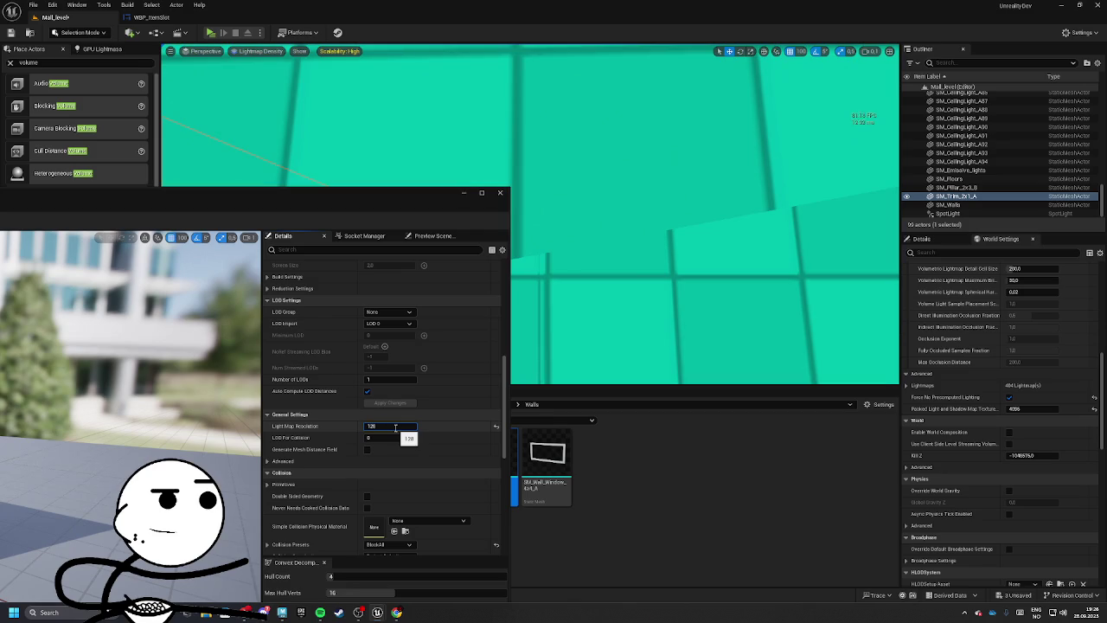
type("256")
key("Return")
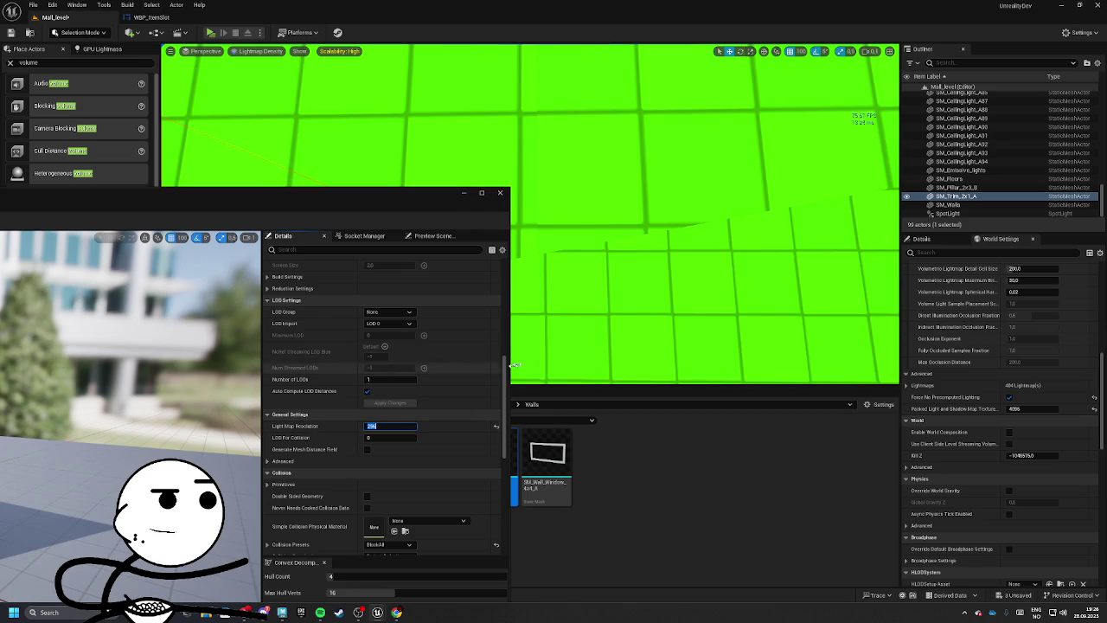
scroll(612, 262, "down", 5)
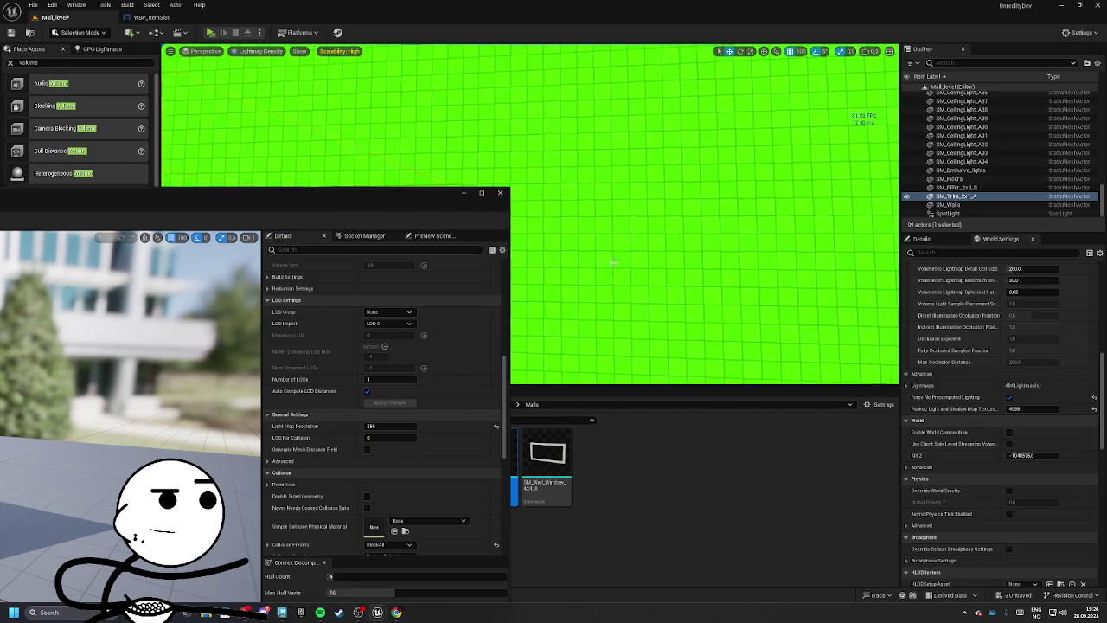
left_click_drag(93, 193, 615, 206)
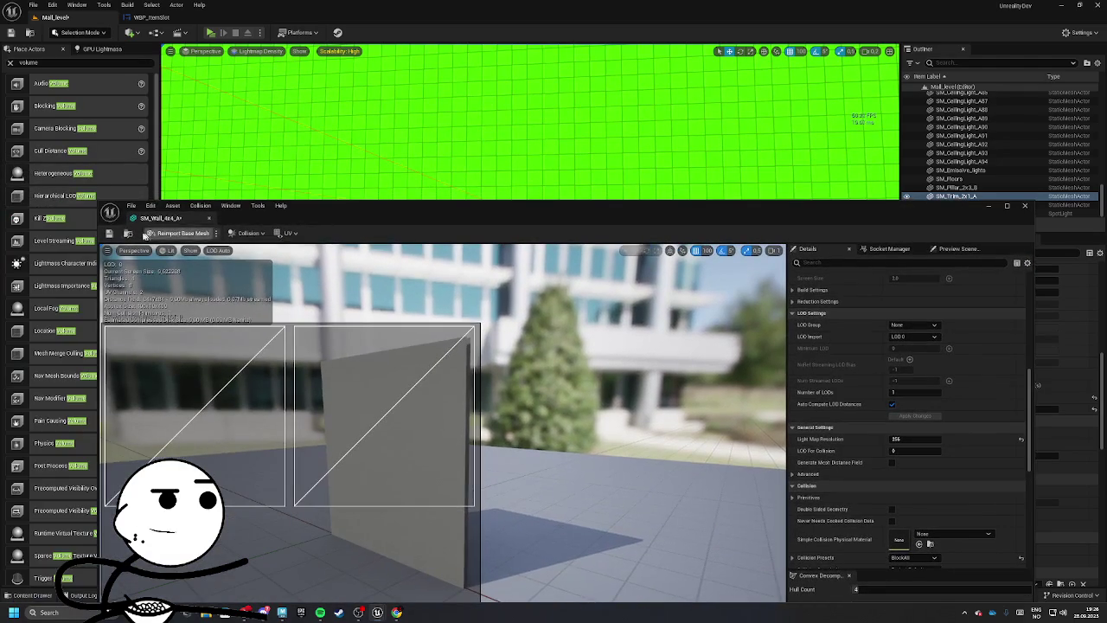
Step: Close the wall mesh editor and select the floors and walls in the level
left_click(208, 219)
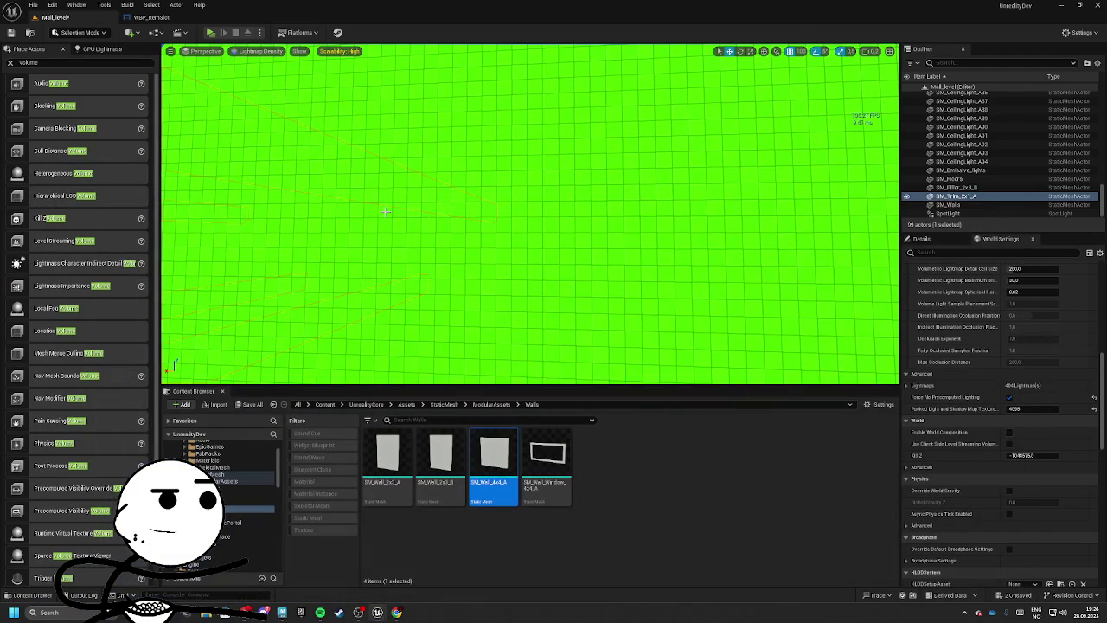
mouse_move(385, 211)
left_mouse_down()
mouse_move(380, 171)
mouse_move(389, 225)
left_mouse_up()
left_click(529, 240)
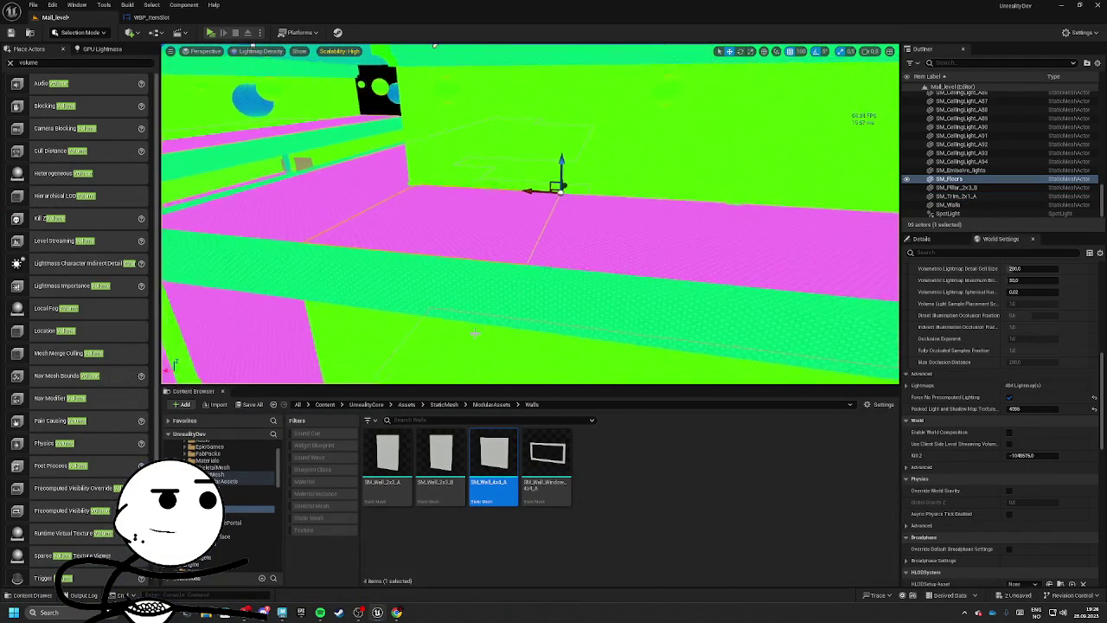
left_click_drag(475, 332, 388, 152)
left_click(388, 151)
Step: Return the viewport to Lit shading, frame the walls, and show the GPU Lightmass settings
left_click(232, 51)
left_click(259, 86)
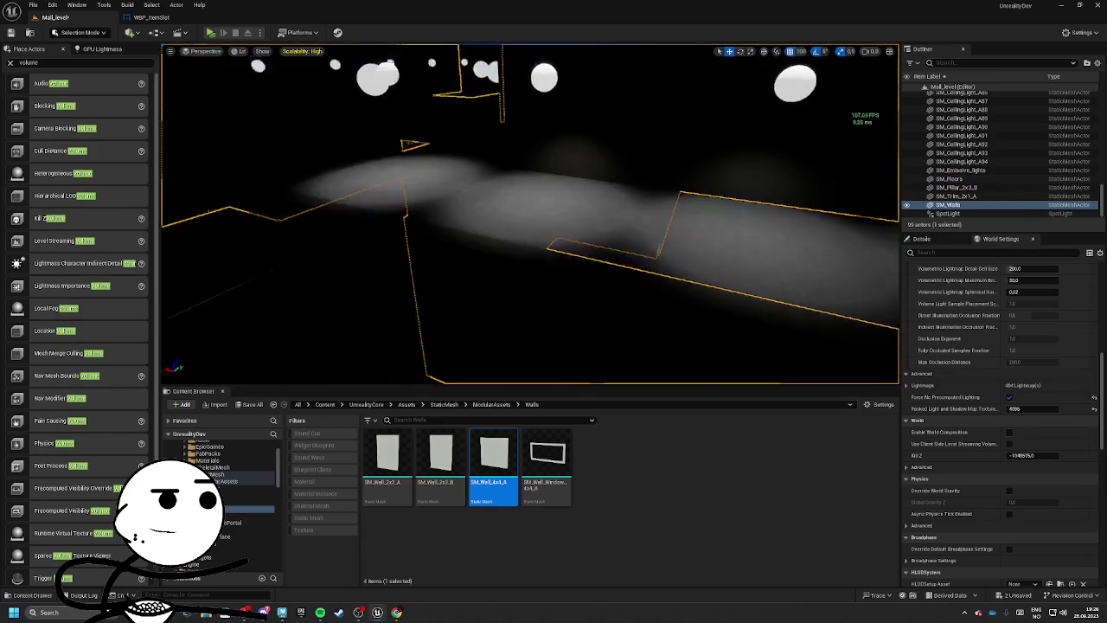
mouse_move(529, 216)
left_mouse_down()
mouse_move(529, 251)
mouse_move(485, 217)
left_mouse_up()
mouse_move(204, 106)
left_mouse_down()
mouse_move(204, 121)
mouse_move(204, 106)
left_mouse_up()
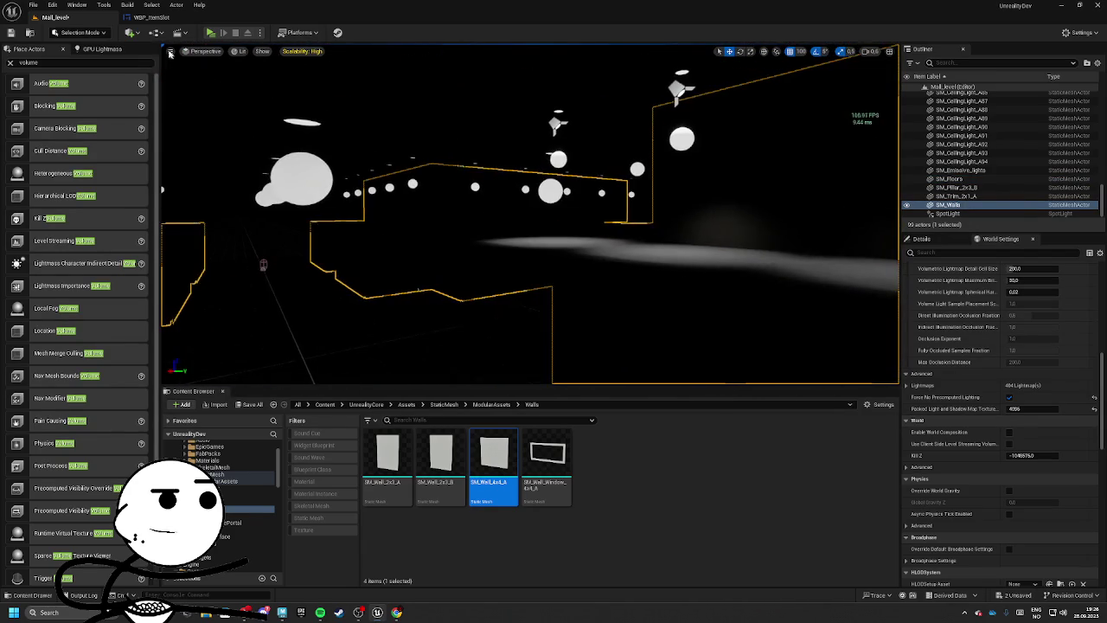
left_click(102, 49)
Step: Turn off Viewport Realtime, start the GPU Lightmass build, and switch to Maya while it runs
left_click(91, 61)
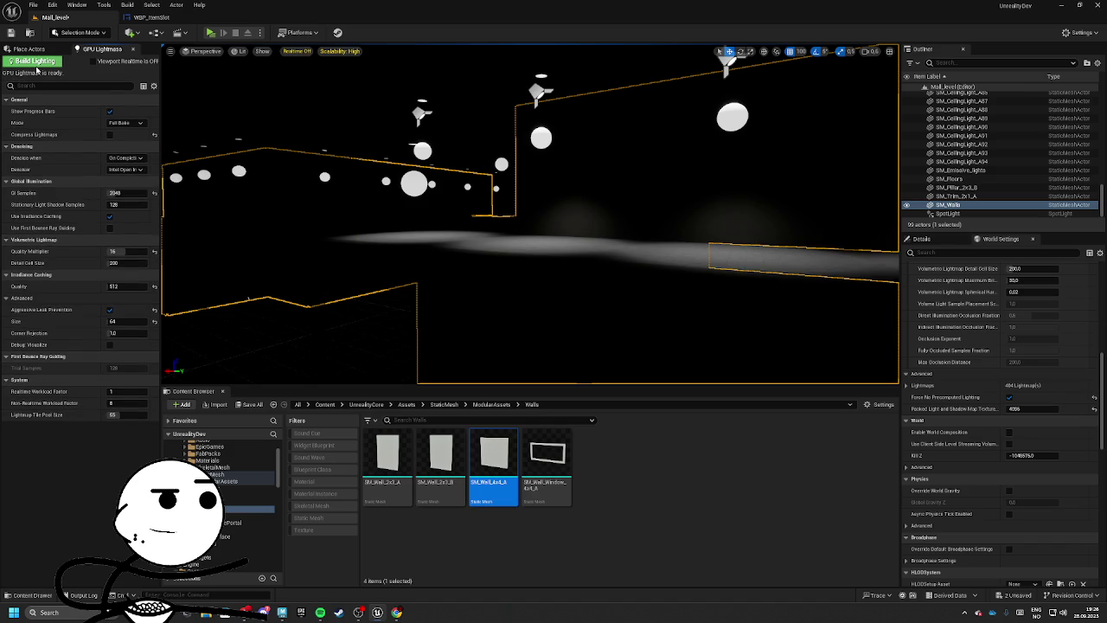
left_click(33, 60)
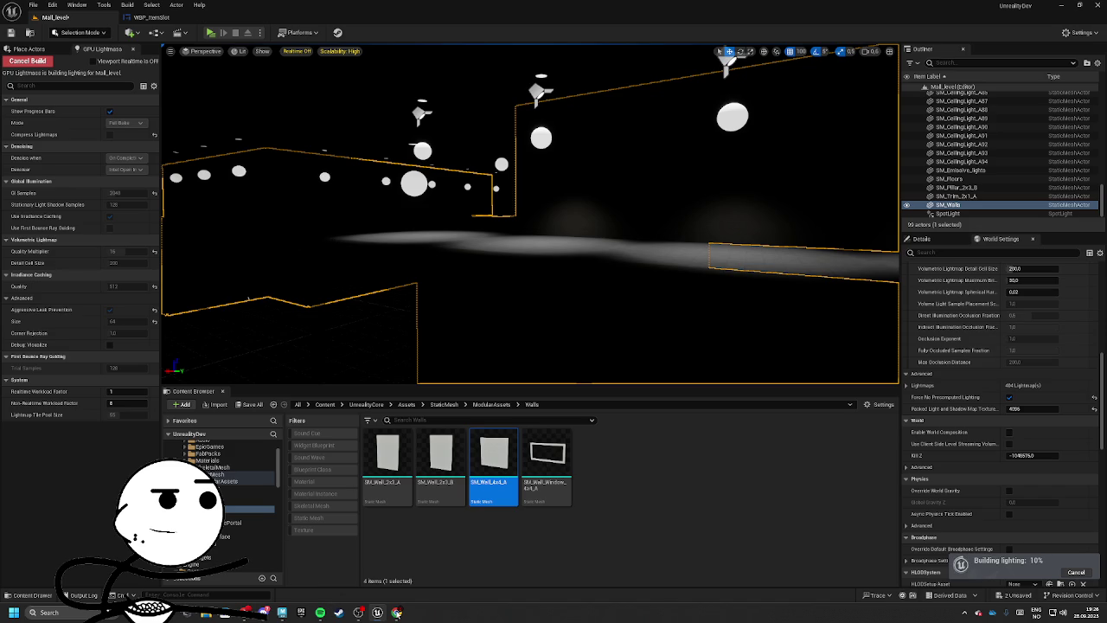
left_click(288, 614)
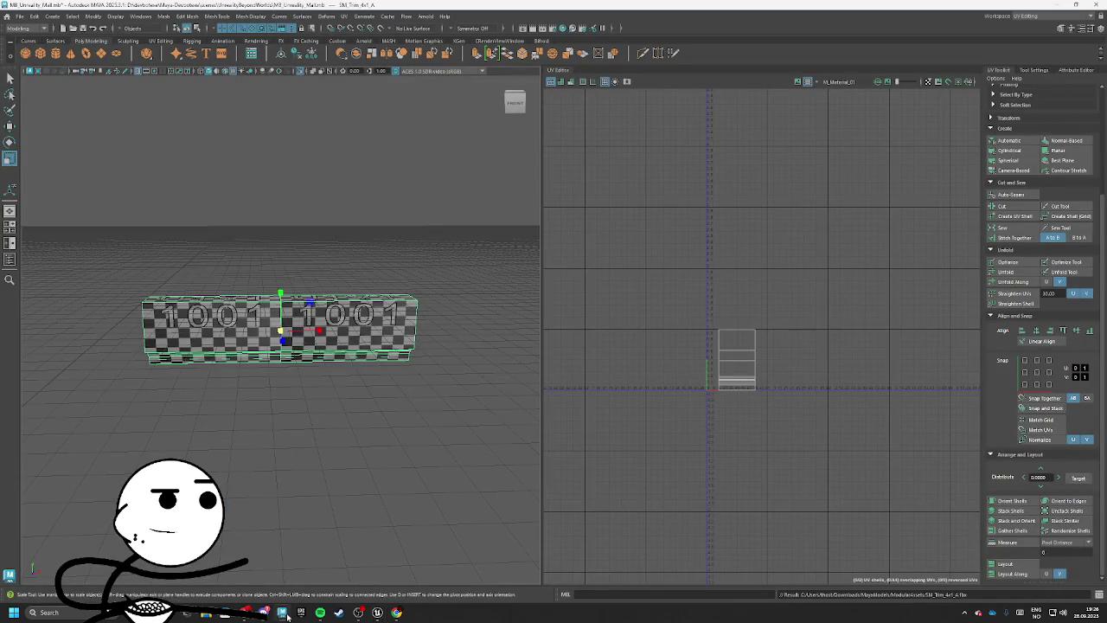
Step: Switch from Maya's trim UV layout to the ChatGPT conversation about wall seams
left_click(397, 613)
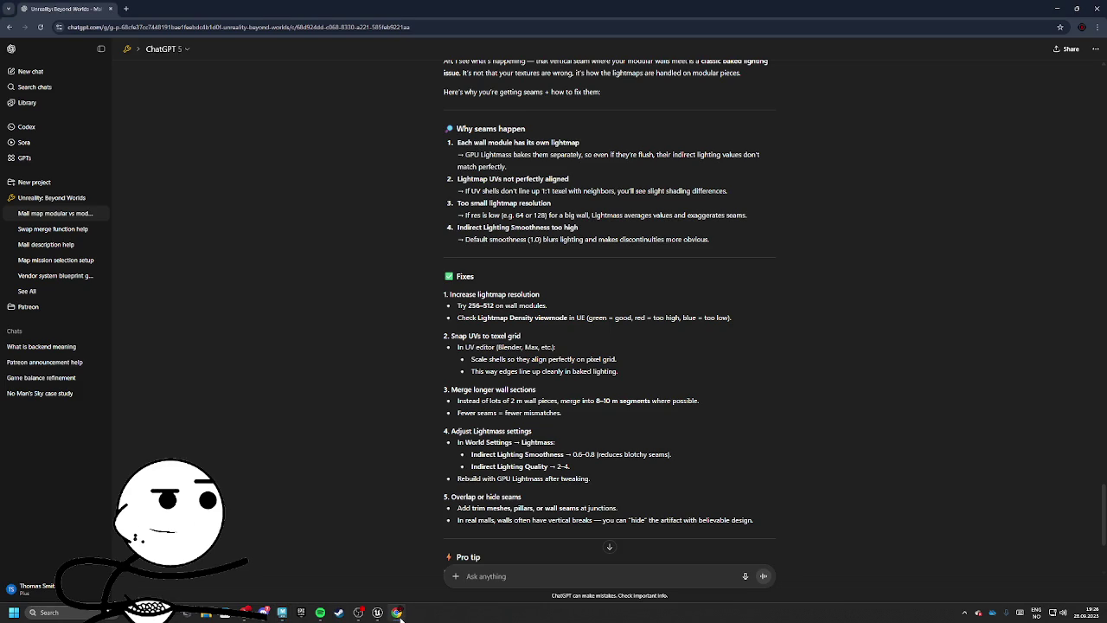
scroll(532, 524, "down", 3)
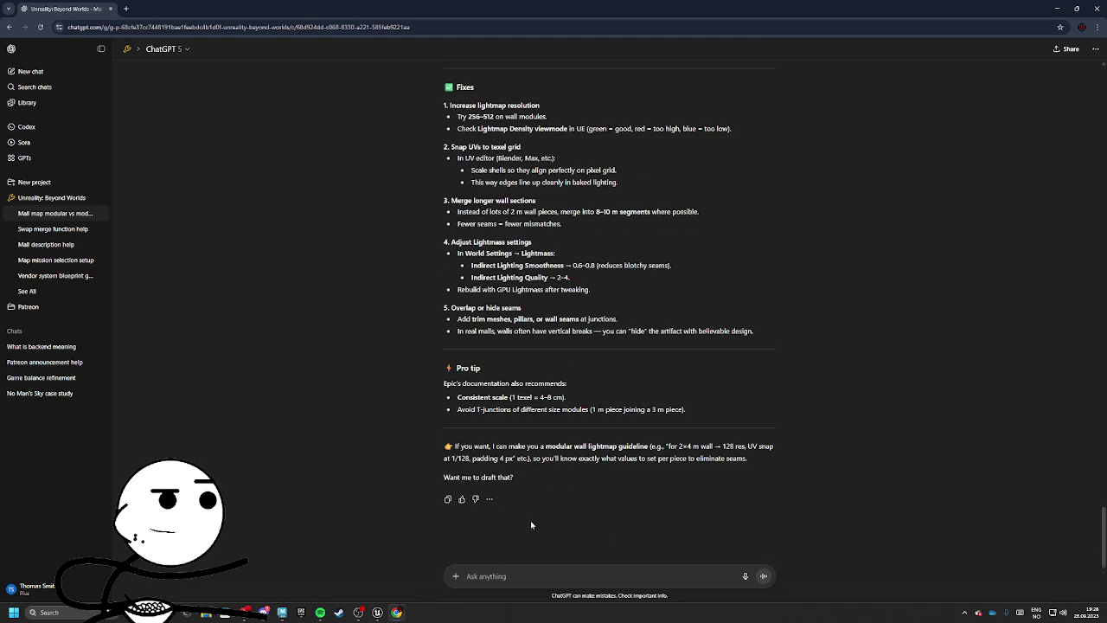